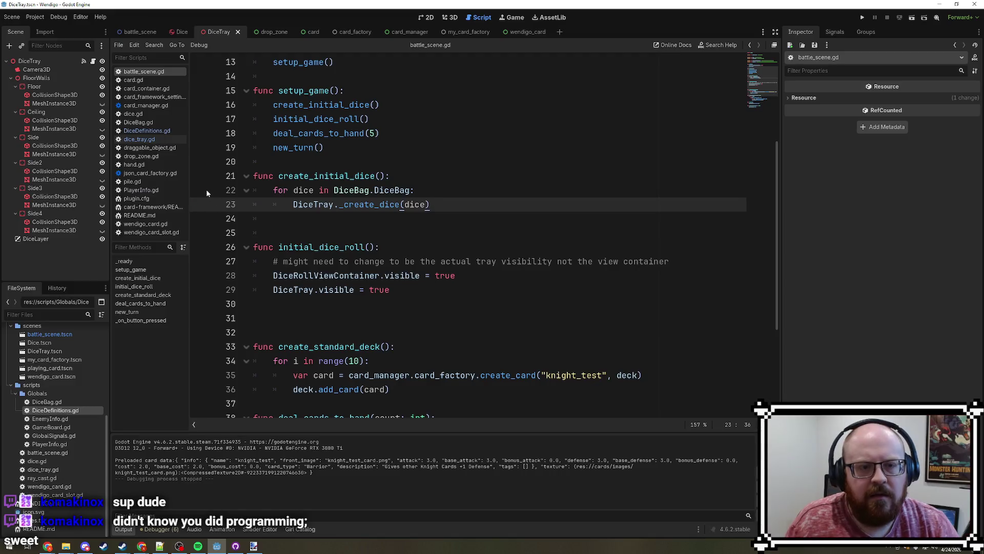
- Set a breakpoint on line 22 at the dice loop and run the game in debug mode
{"action": "left_click", "coordinate": [199, 190]}
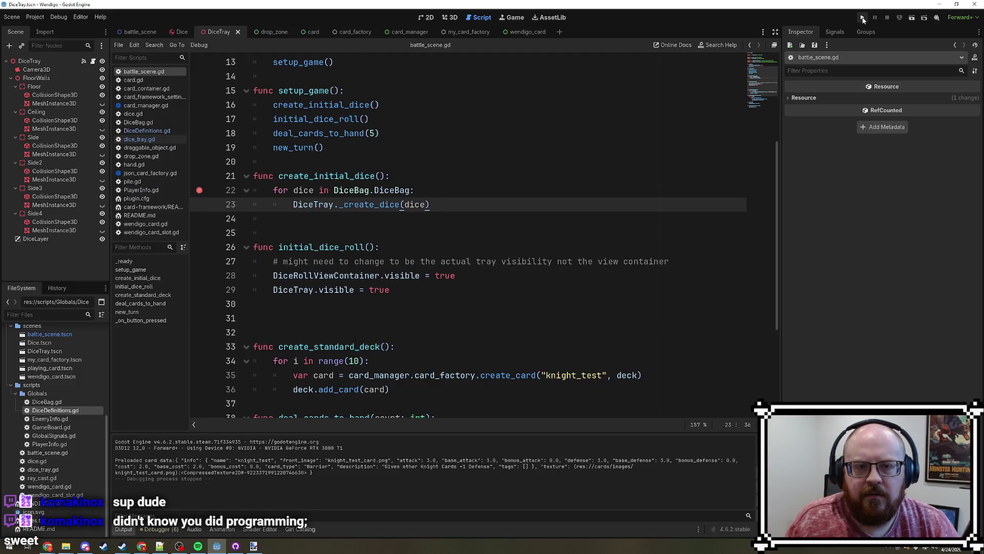
{"action": "left_click", "coordinate": [863, 18]}
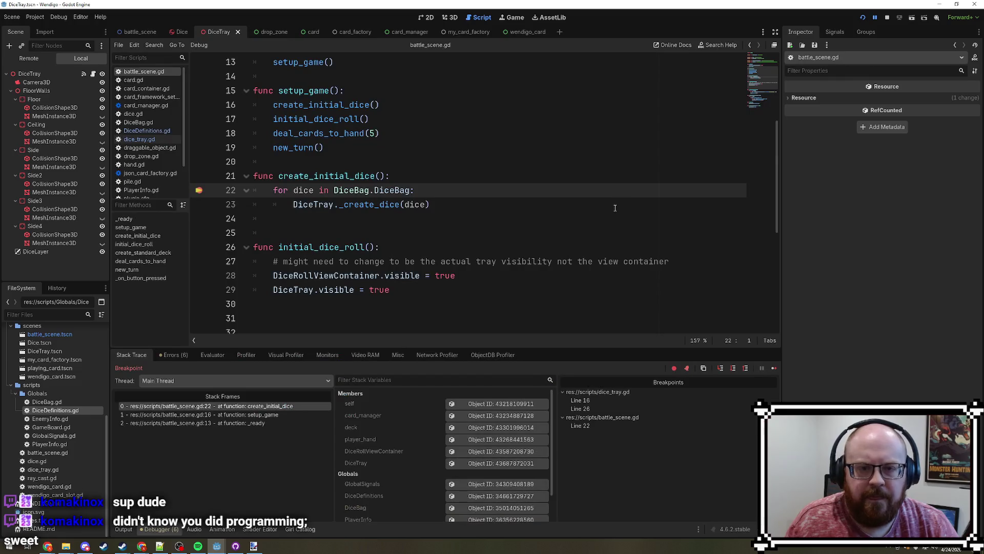
- Inspect the live DiceBag global, confirm its array is empty, then stop the game
{"action": "scroll", "coordinate": [427, 460], "scroll_direction": "down", "scroll_amount": 2}
{"action": "left_click", "coordinate": [446, 476]}
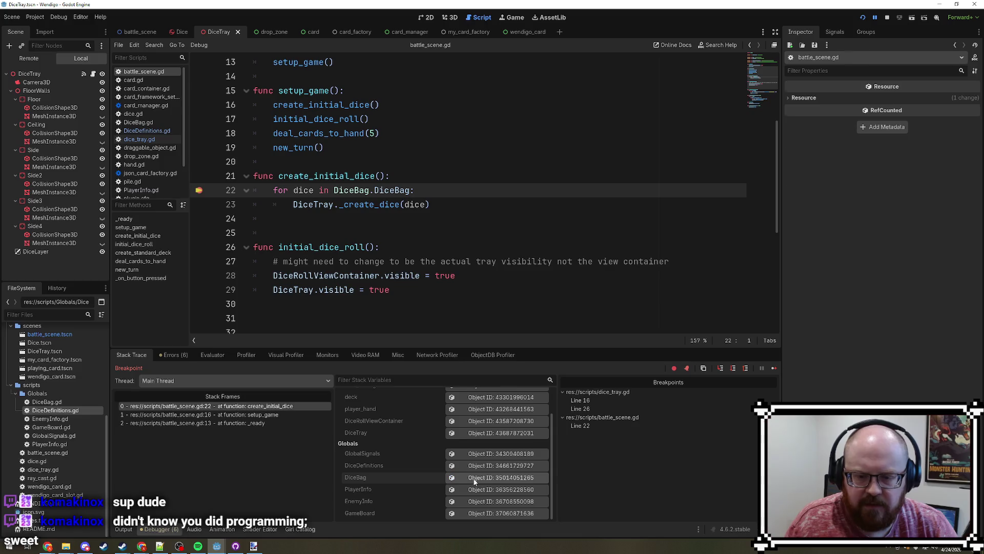
{"action": "left_click", "coordinate": [923, 97]}
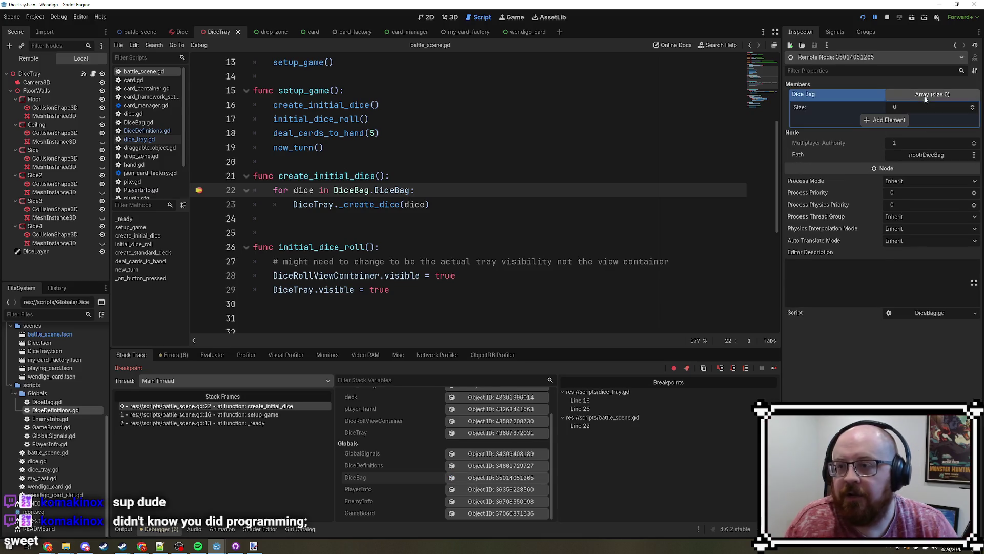
{"action": "left_click", "coordinate": [926, 98]}
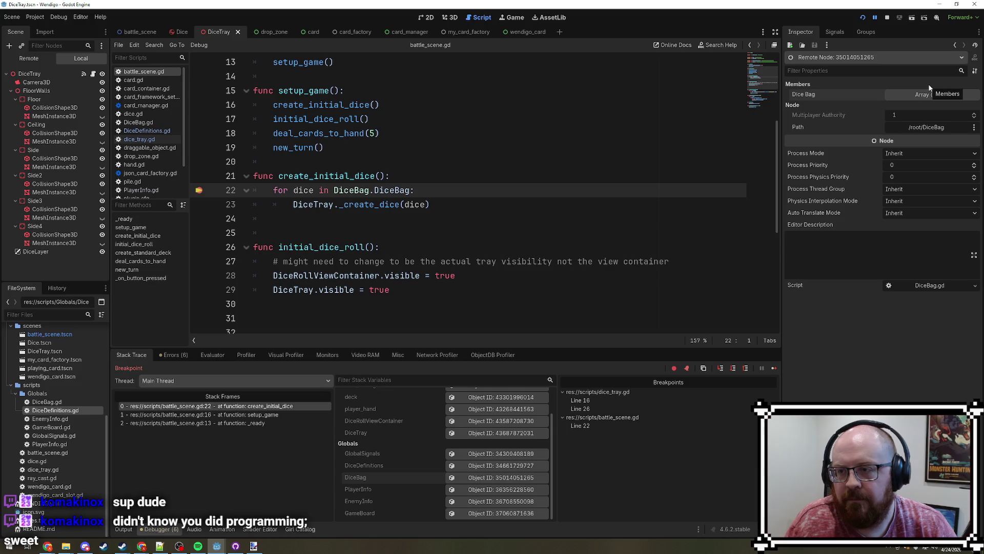
{"action": "left_click", "coordinate": [888, 17]}
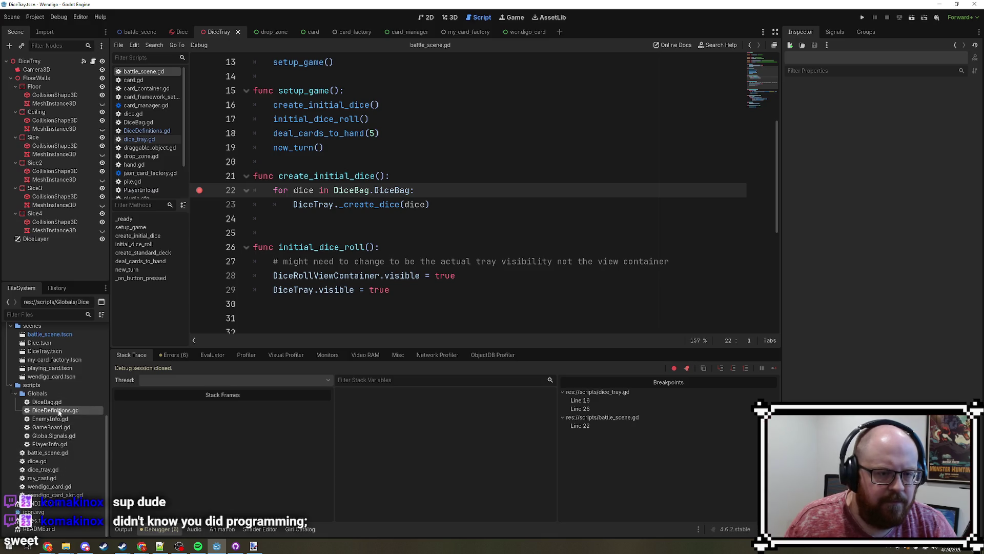
- Open PlayerInfo.gd and review its load_player function
{"action": "double_click", "coordinate": [49, 444]}
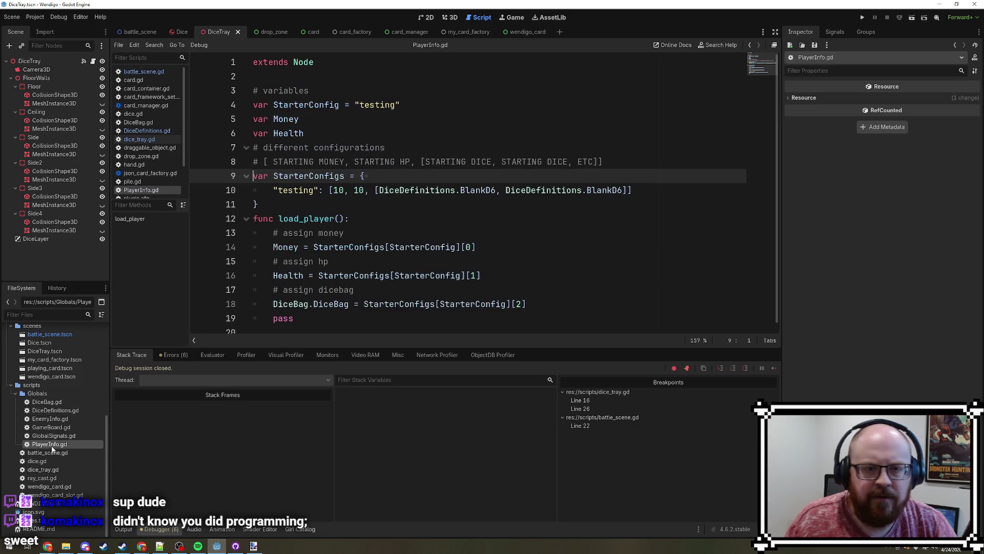
{"action": "left_click", "coordinate": [573, 227]}
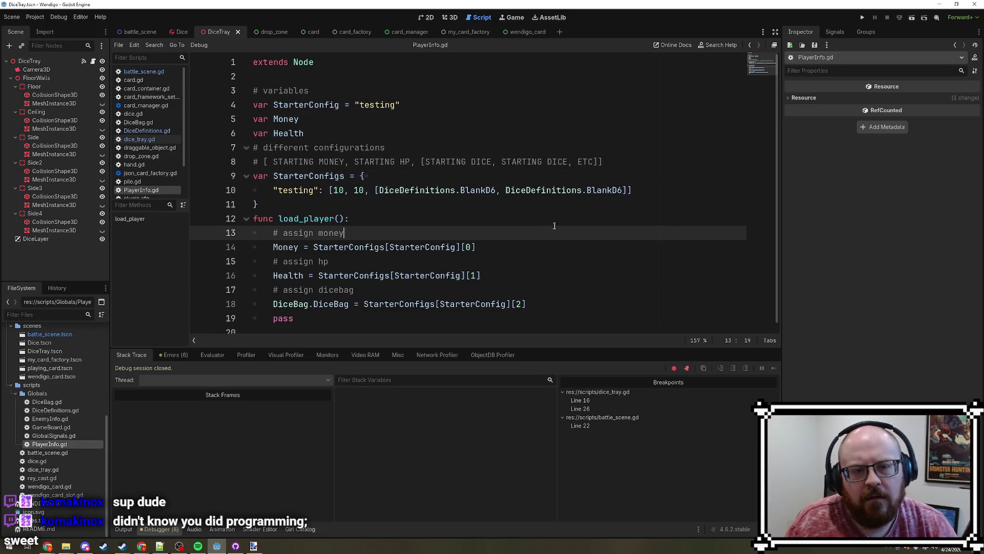
{"action": "left_click", "coordinate": [545, 214]}
{"action": "scroll", "coordinate": [545, 214], "scroll_direction": "down", "scroll_amount": 1}
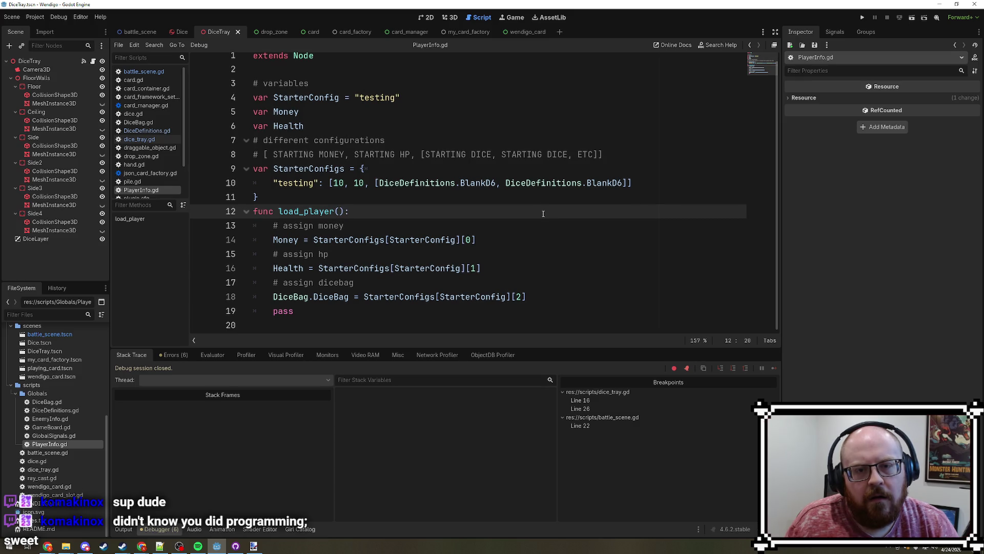
{"action": "left_click", "coordinate": [378, 240]}
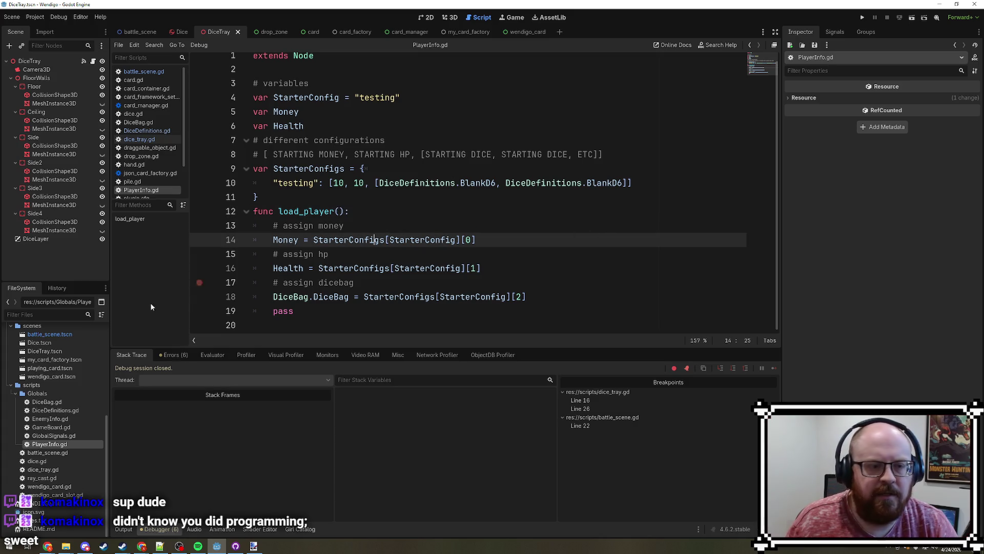
- Open battle_scene.gd and go to the end of line 12 in _ready
{"action": "left_click", "coordinate": [54, 336]}
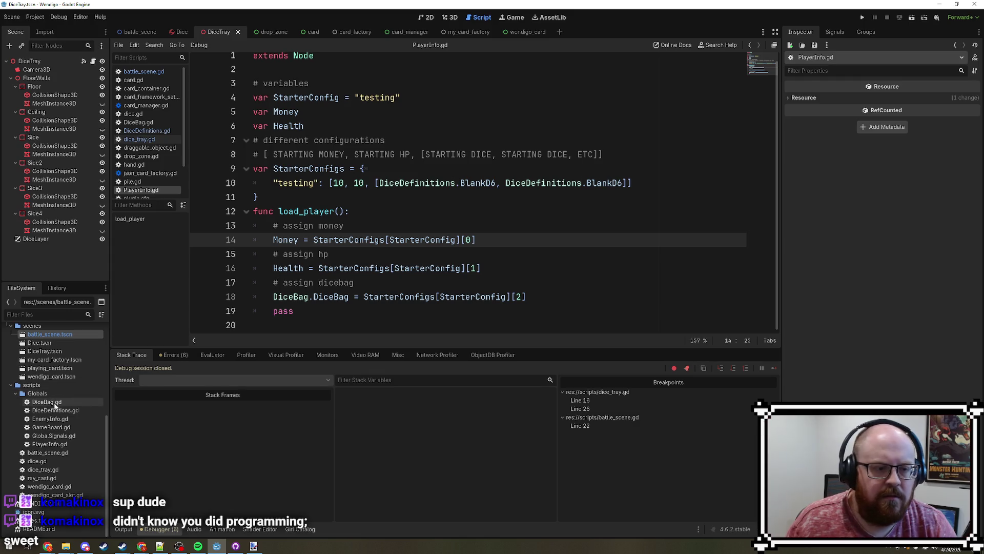
{"action": "left_click", "coordinate": [53, 453]}
{"action": "double_click", "coordinate": [54, 453]}
{"action": "scroll", "coordinate": [388, 153], "scroll_direction": "up", "scroll_amount": 1}
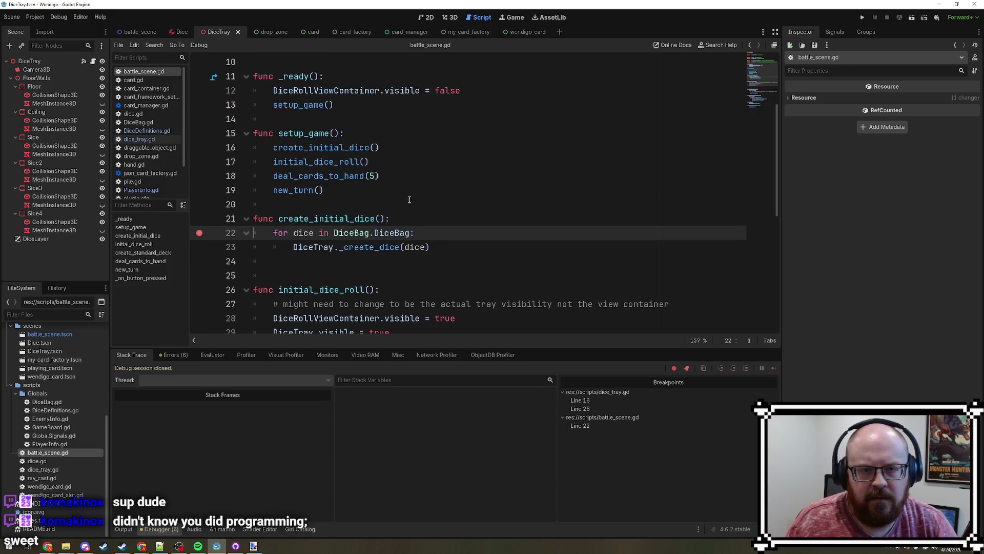
{"action": "left_click", "coordinate": [388, 137]}
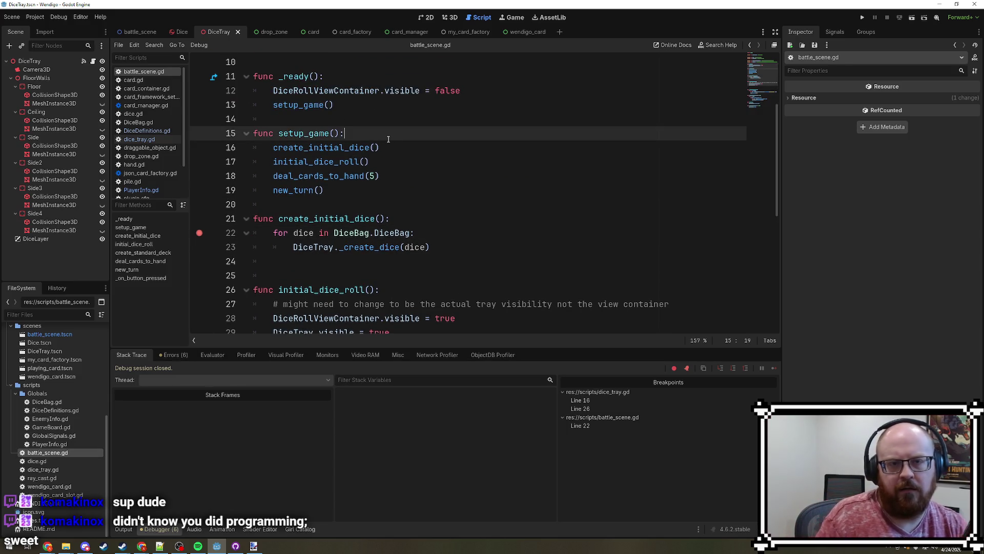
{"action": "left_click", "coordinate": [480, 91]}
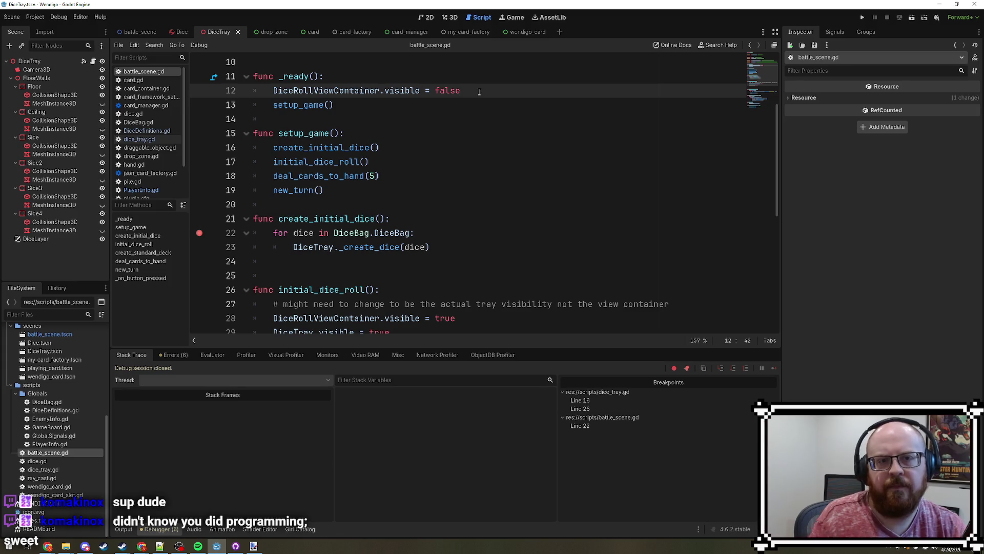
- Insert PlayerInfo.load_player() after line 12 via autocomplete, save, and run the game
{"action": "key", "text": "Return"}
{"action": "type", "text": "Player"}
{"action": "key", "text": "Return"}
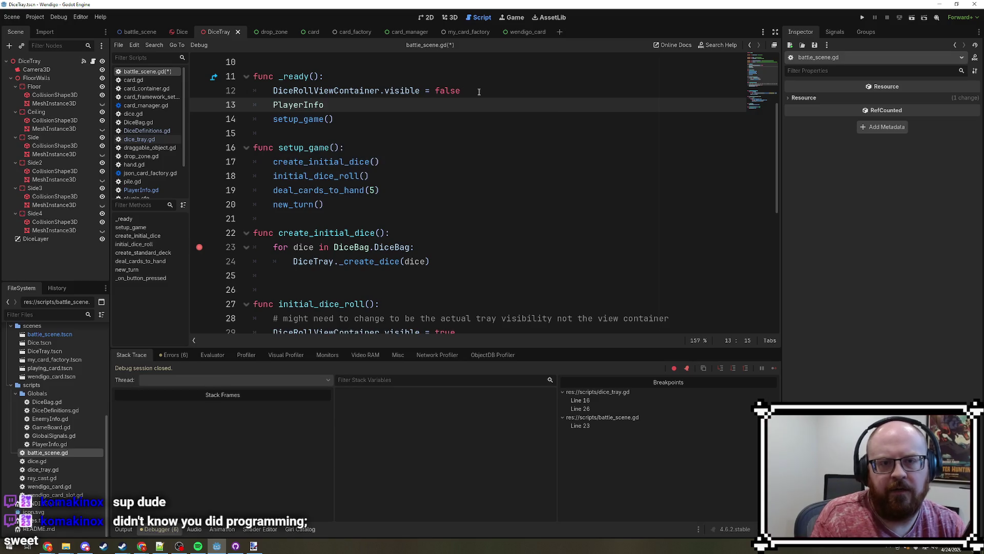
{"action": "key", "text": "Down"}
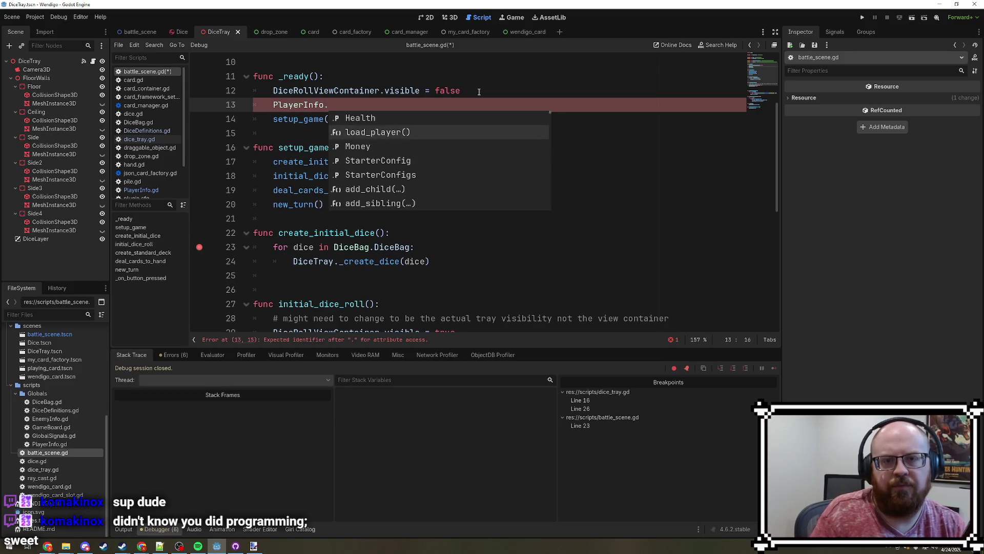
{"action": "key", "text": "Return"}
{"action": "key", "text": "ctrl+s"}
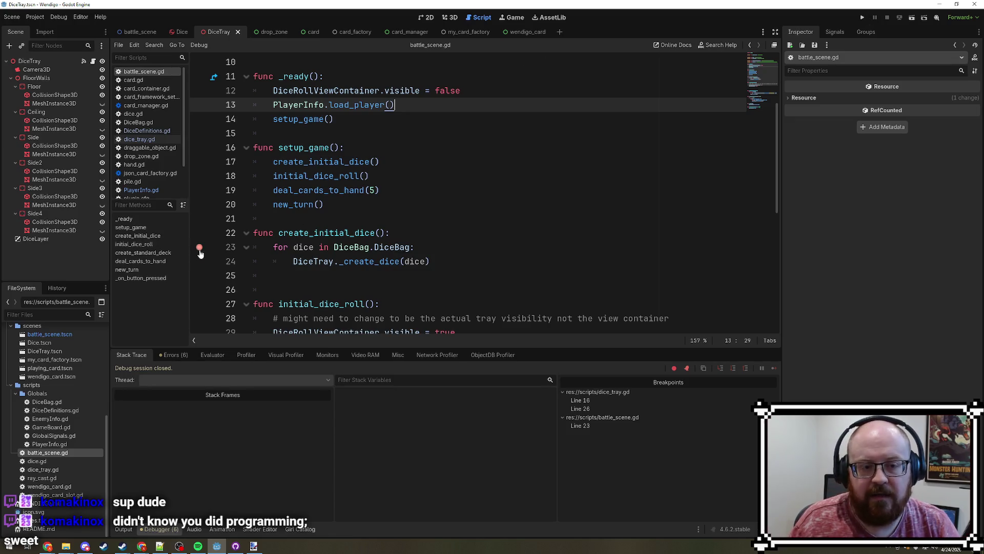
{"action": "left_click", "coordinate": [865, 18]}
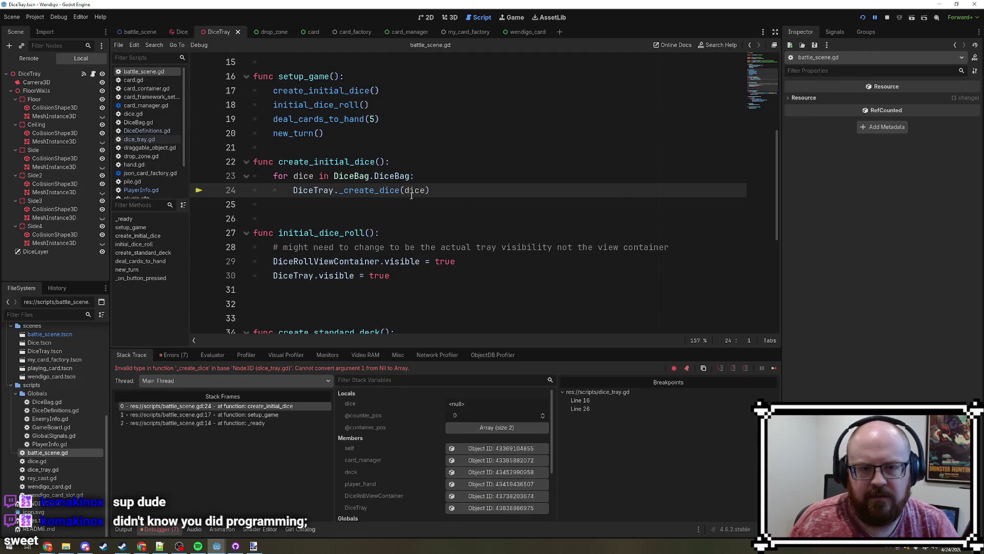
- At the paused dice loop, inspect DiceBag and find it holds two null entries
{"action": "mouse_move", "coordinate": [412, 196]}
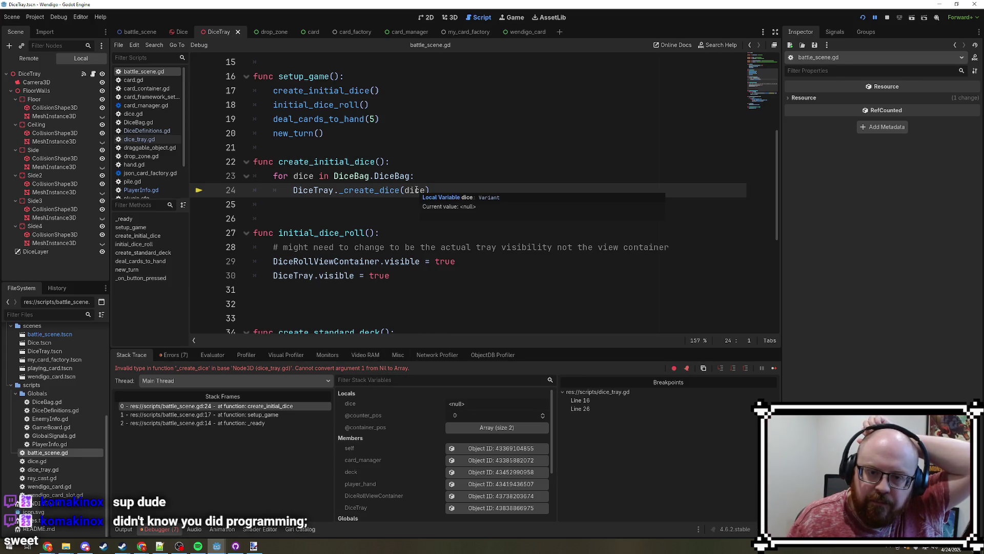
{"action": "mouse_move", "coordinate": [388, 176]}
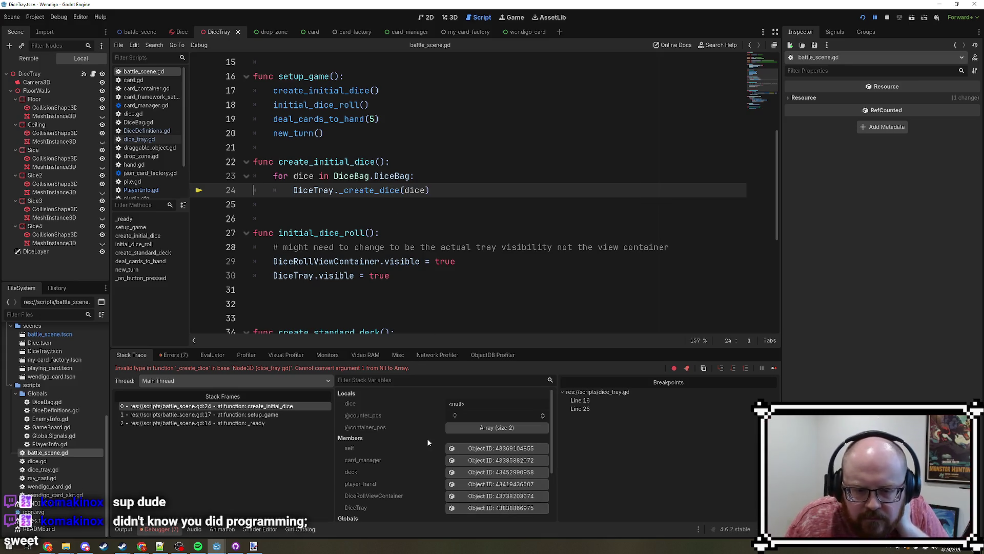
{"action": "scroll", "coordinate": [428, 442], "scroll_direction": "down", "scroll_amount": 1}
{"action": "scroll", "coordinate": [441, 443], "scroll_direction": "down", "scroll_amount": 3}
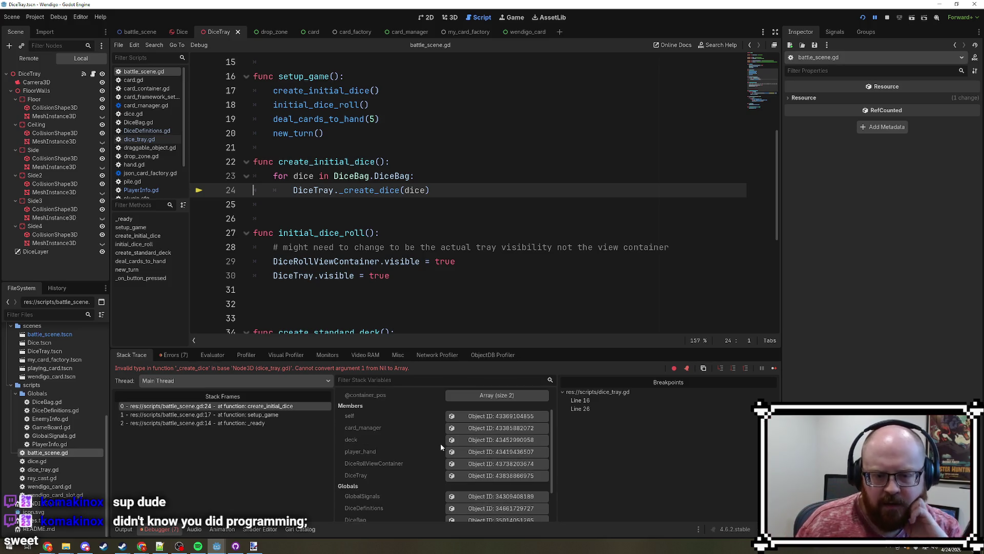
{"action": "left_click", "coordinate": [494, 488]}
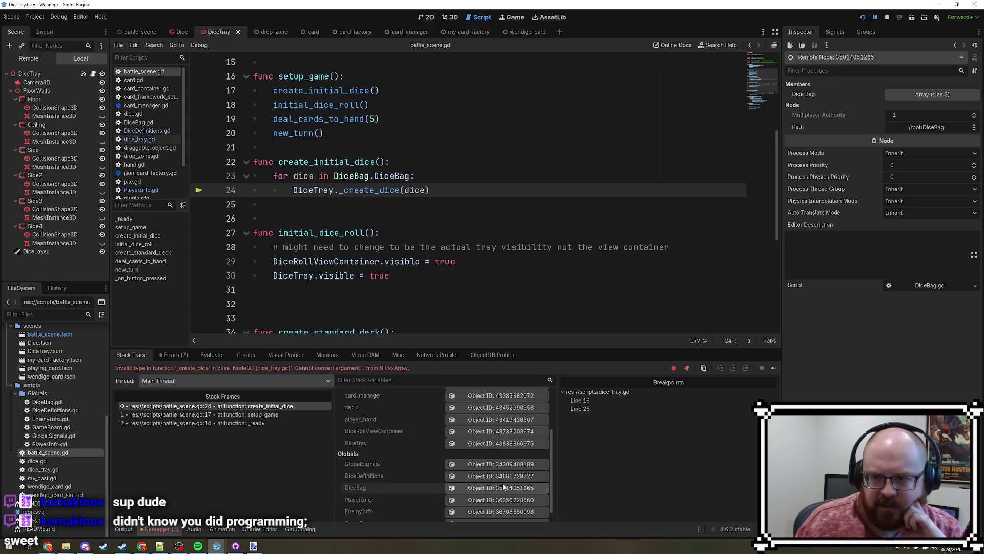
{"action": "left_click", "coordinate": [942, 97]}
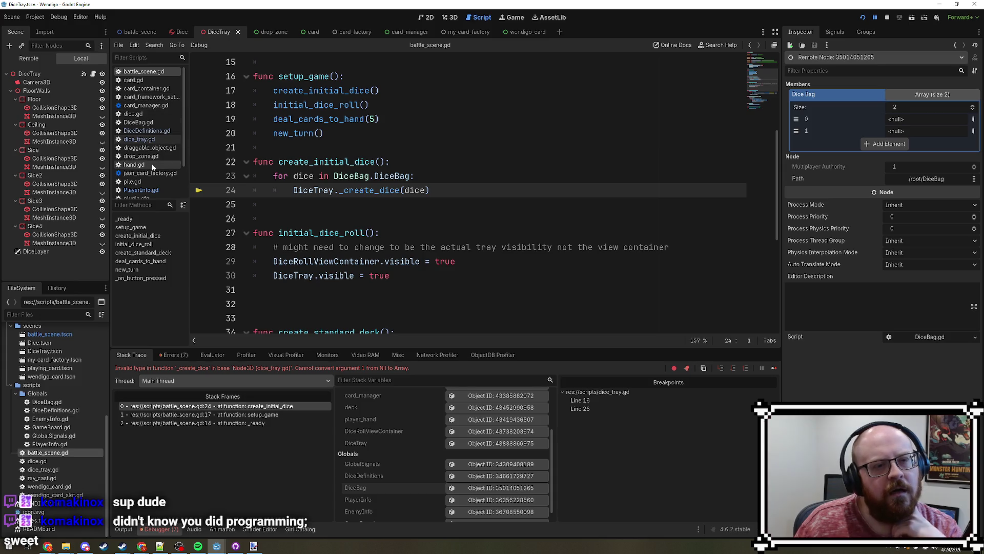
- Open PlayerInfo.gd and delete the [0] index from the Money line
{"action": "left_click", "coordinate": [66, 444]}
{"action": "double_click", "coordinate": [67, 445]}
{"action": "left_click", "coordinate": [470, 240]}
{"action": "mouse_move", "coordinate": [471, 243]}
{"action": "left_mouse_down"}
{"action": "mouse_move", "coordinate": [462, 245]}
{"action": "mouse_move", "coordinate": [462, 225]}
{"action": "mouse_move", "coordinate": [462, 254]}
{"action": "mouse_move", "coordinate": [462, 239]}
{"action": "left_mouse_up"}
{"action": "key", "text": "BackSpace"}
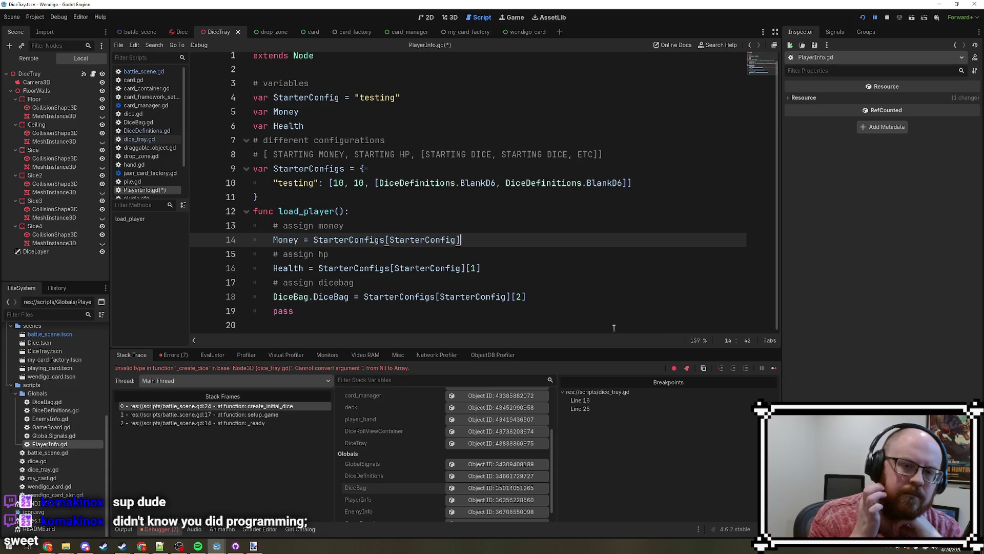
- Start a new first line in load_player reading 'var config ='
{"action": "left_click", "coordinate": [496, 269]}
{"action": "key", "text": "BackSpace"}
{"action": "key", "text": "BackSpace"}
{"action": "key", "text": "BackSpace"}
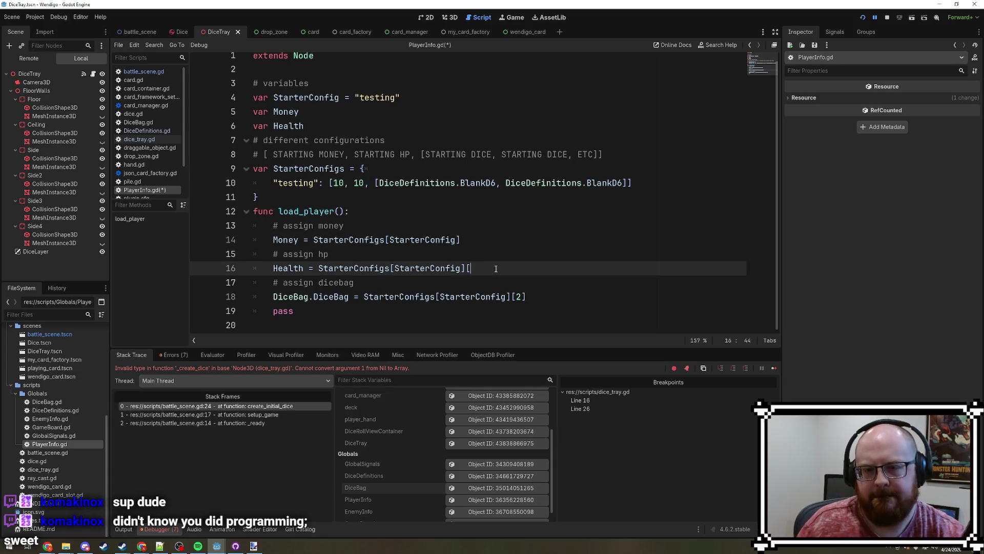
{"action": "key", "text": "ctrl+z"}
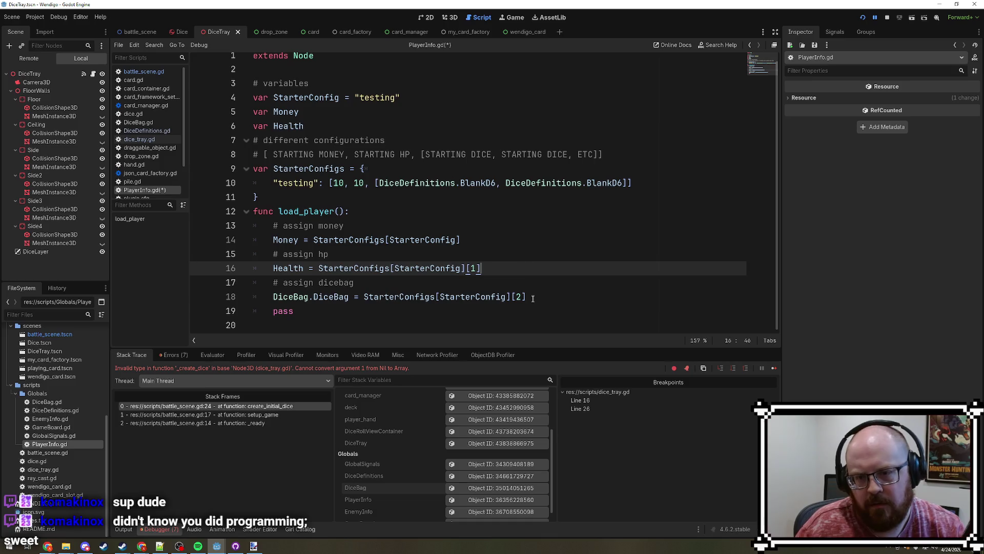
{"action": "left_click_drag", "start_coordinate": [528, 297], "coordinate": [512, 298]}
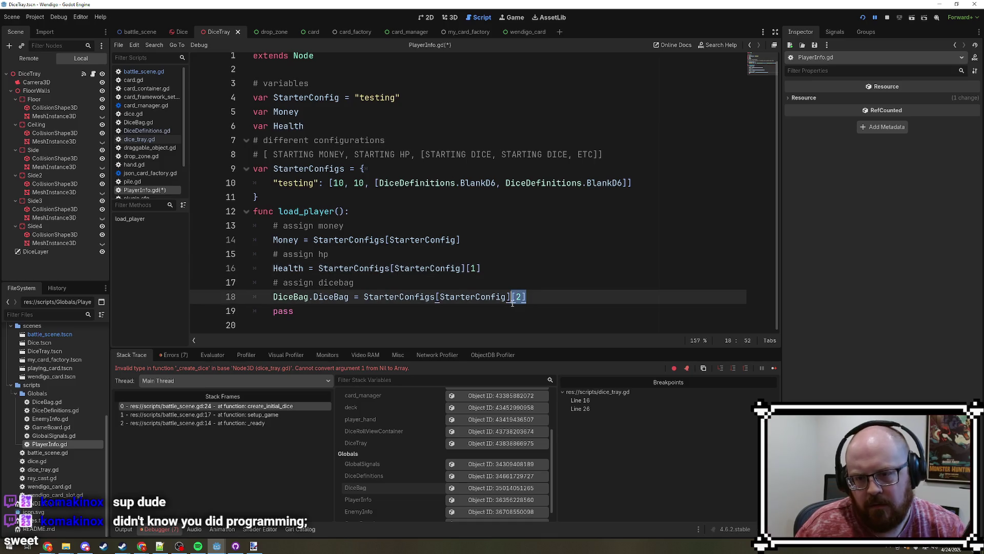
{"action": "left_click", "coordinate": [376, 215]}
{"action": "key", "text": "Return"}
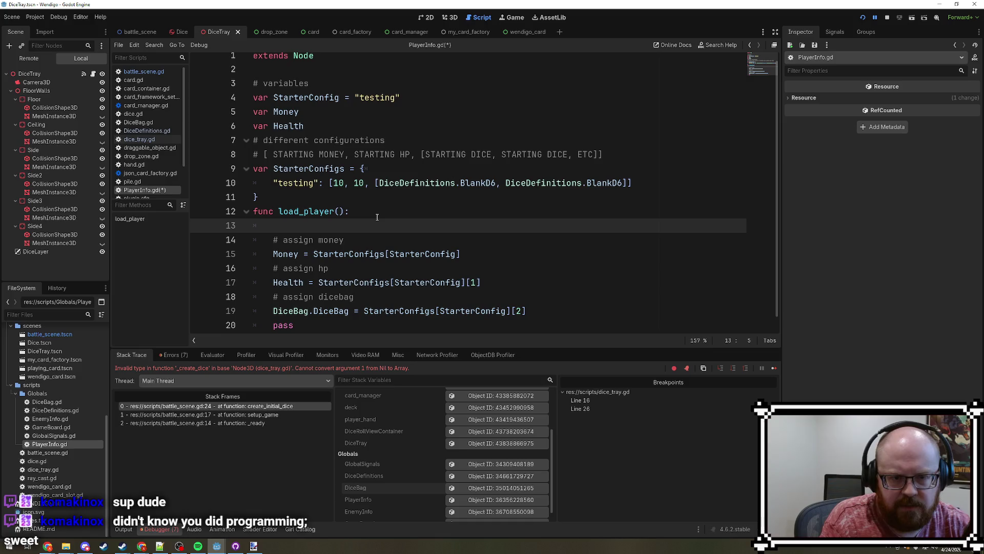
{"action": "type", "text": "config"}
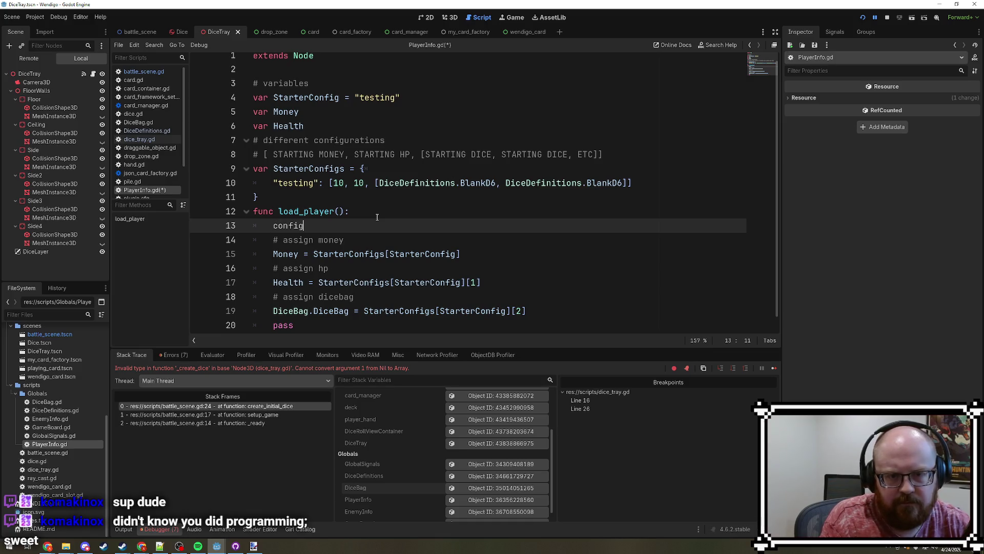
{"action": "key", "text": "ctrl+BackSpace"}
{"action": "type", "text": "var c"}
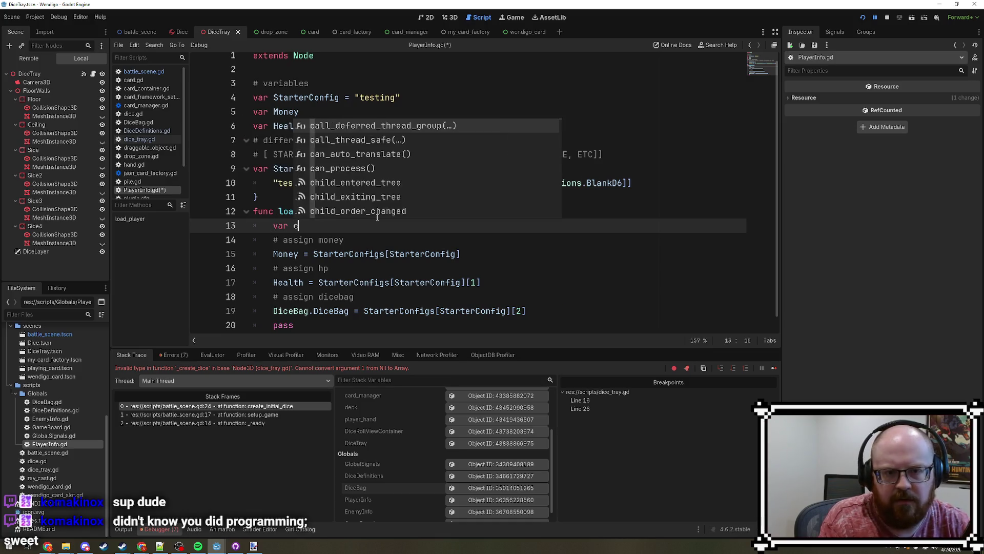
{"action": "type", "text": "onfig ="}
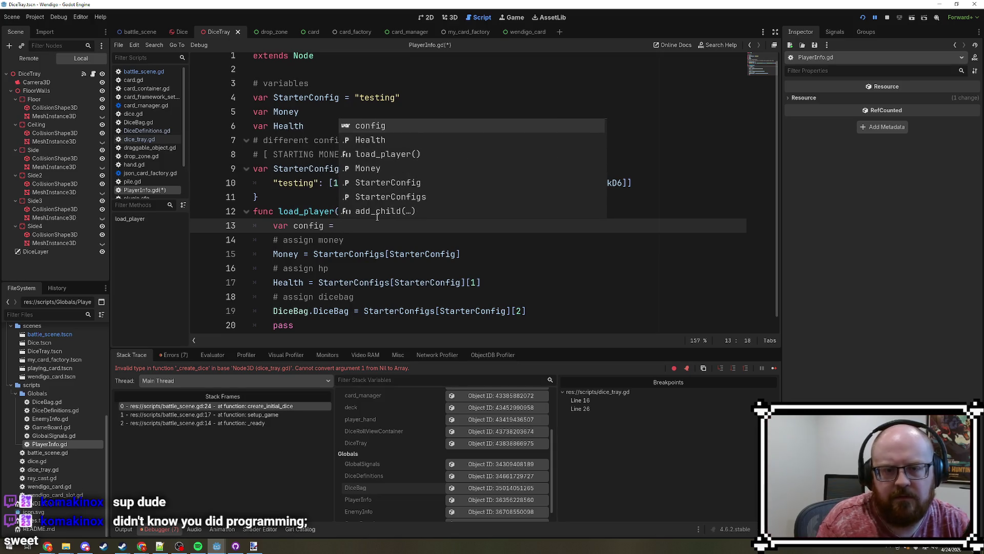
- Complete it as var config = StarterConfigs[StarterConfig] and set a breakpoint on line 15
{"action": "scroll", "coordinate": [386, 222], "scroll_direction": "up", "scroll_amount": 1}
{"action": "left_click_drag", "start_coordinate": [461, 261], "coordinate": [314, 262]}
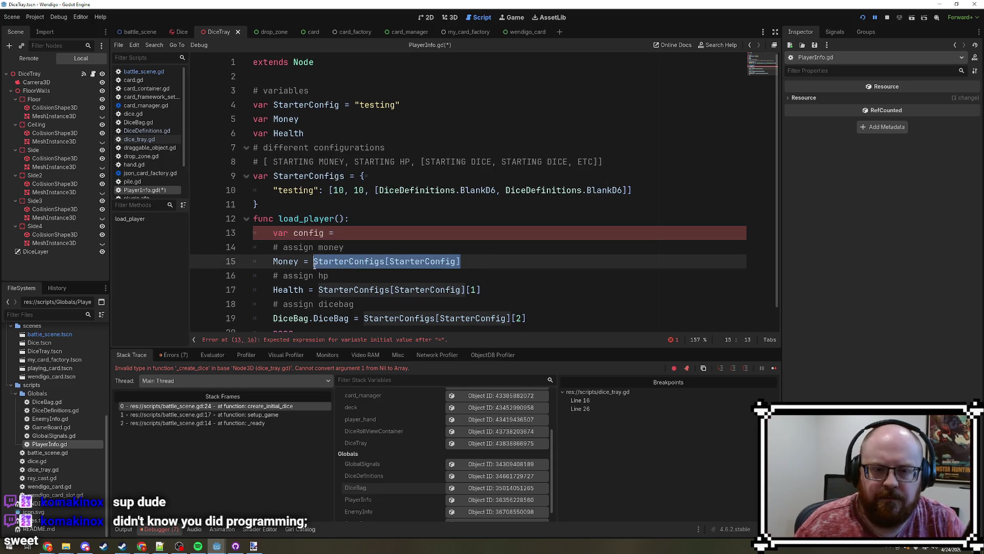
{"action": "key", "text": "ctrl+c"}
{"action": "key", "text": "Up"}
{"action": "key", "text": "Up"}
{"action": "key", "text": "End"}
{"action": "key", "text": "ctrl+v"}
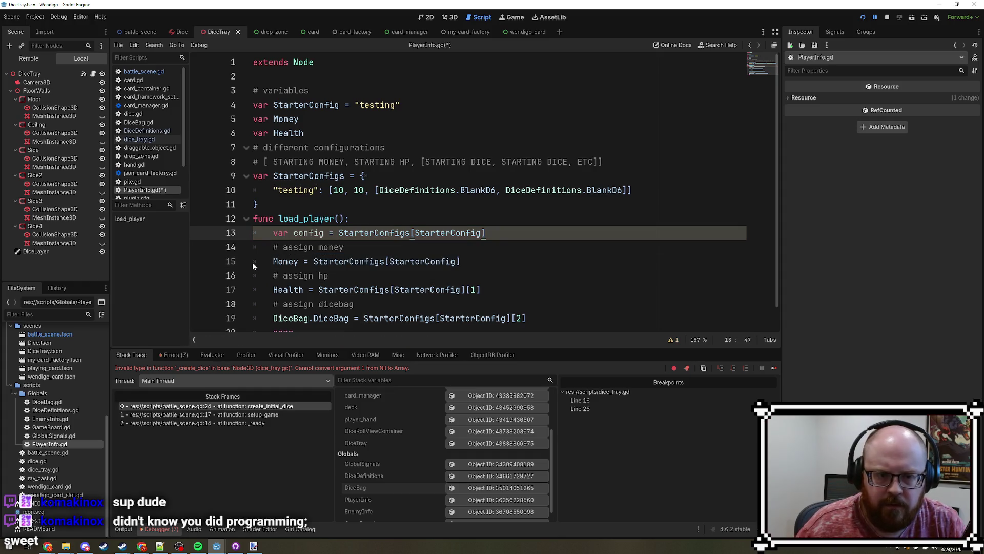
{"action": "left_click", "coordinate": [200, 262]}
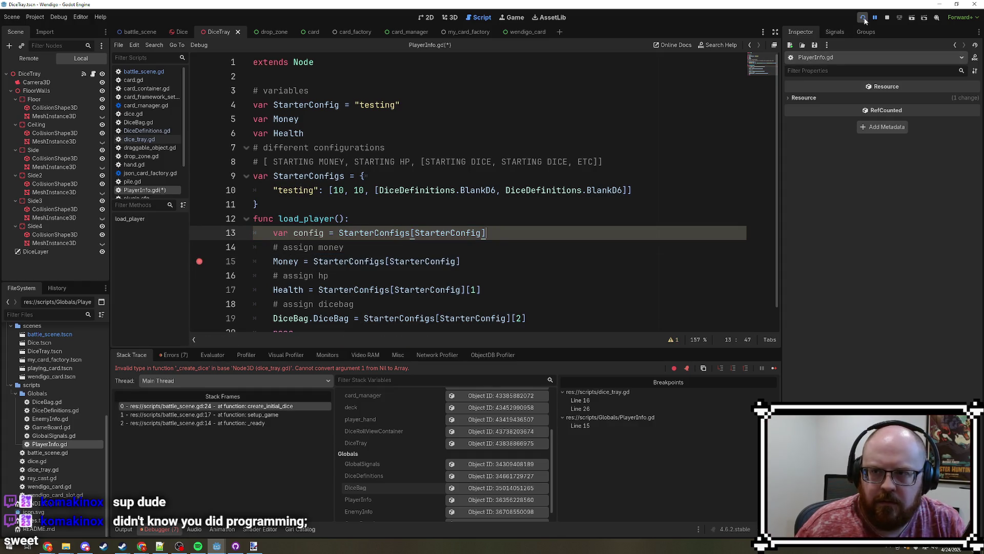
- Rerun to the breakpoint, inspect the config local, and change line 15 to use config[0]
{"action": "left_click", "coordinate": [864, 19]}
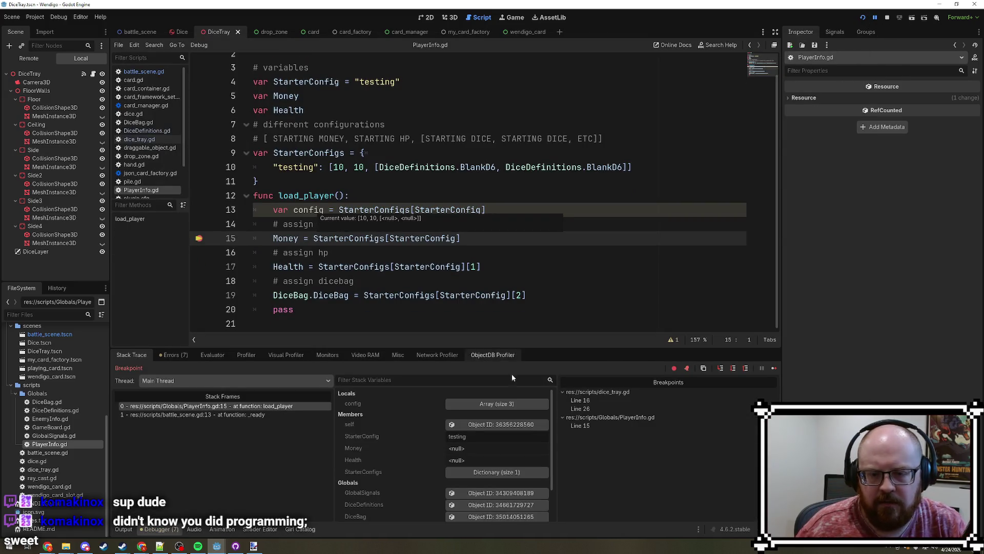
{"action": "left_click", "coordinate": [500, 404]}
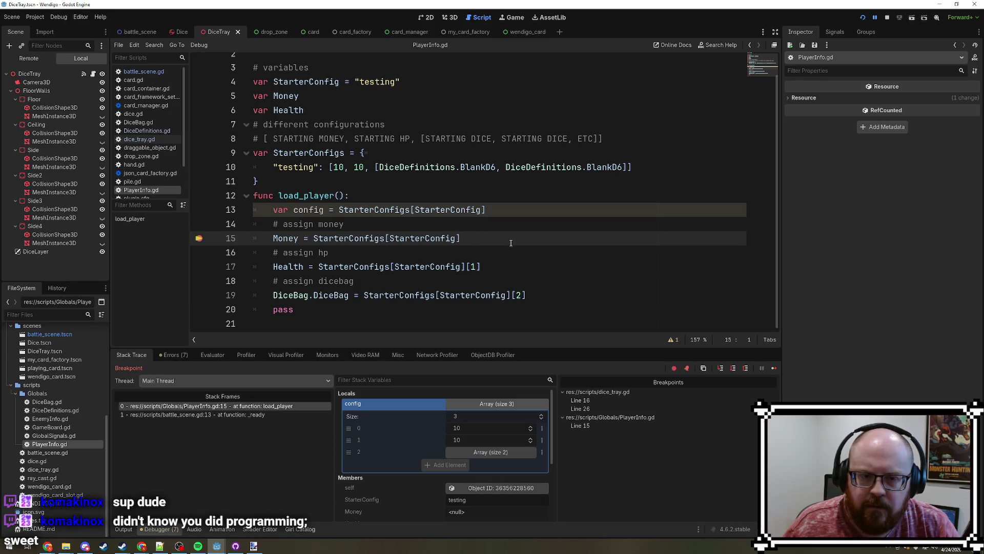
{"action": "left_click", "coordinate": [314, 239], "text": "shift"}
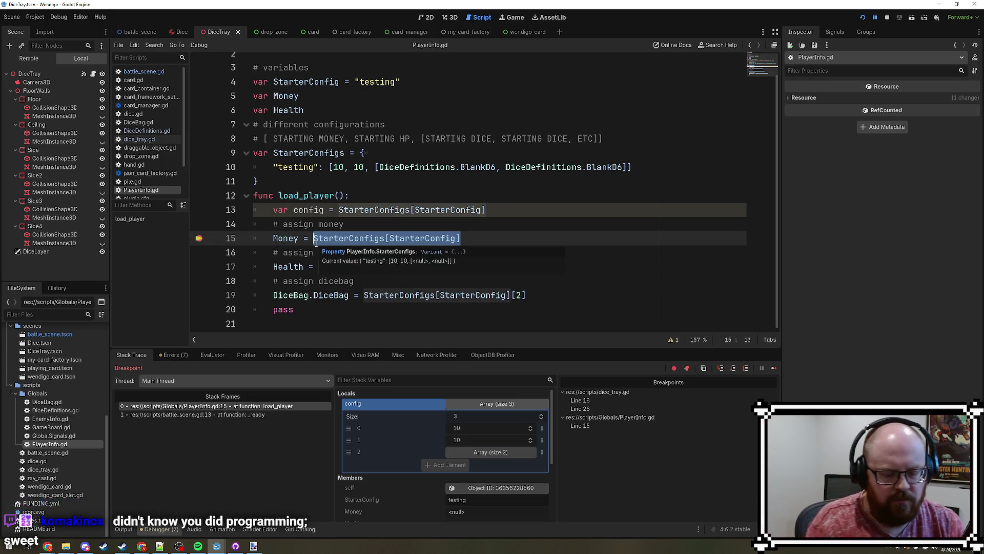
{"action": "type", "text": "config"}
{"action": "type", "text": "[0]"}
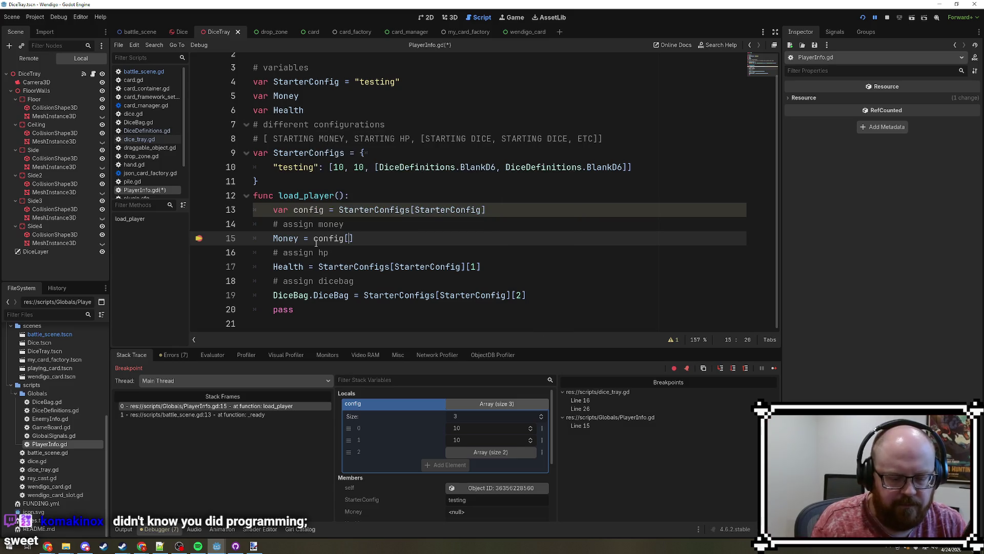
- Make lines 17 and 19 use config for Health and DiceBag, and save PlayerInfo.gd
{"action": "scroll", "coordinate": [514, 268], "scroll_direction": "up", "scroll_amount": 1}
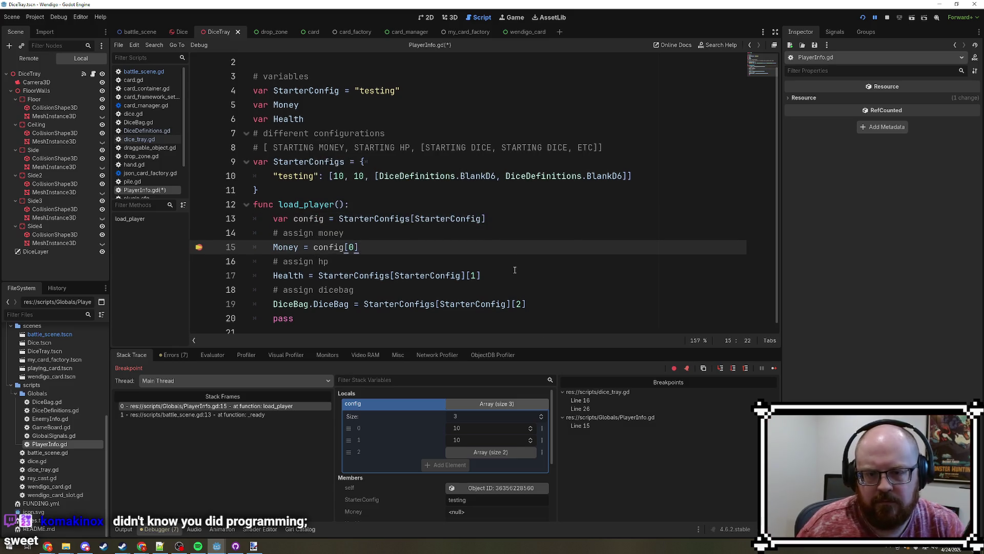
{"action": "double_click", "coordinate": [325, 249]}
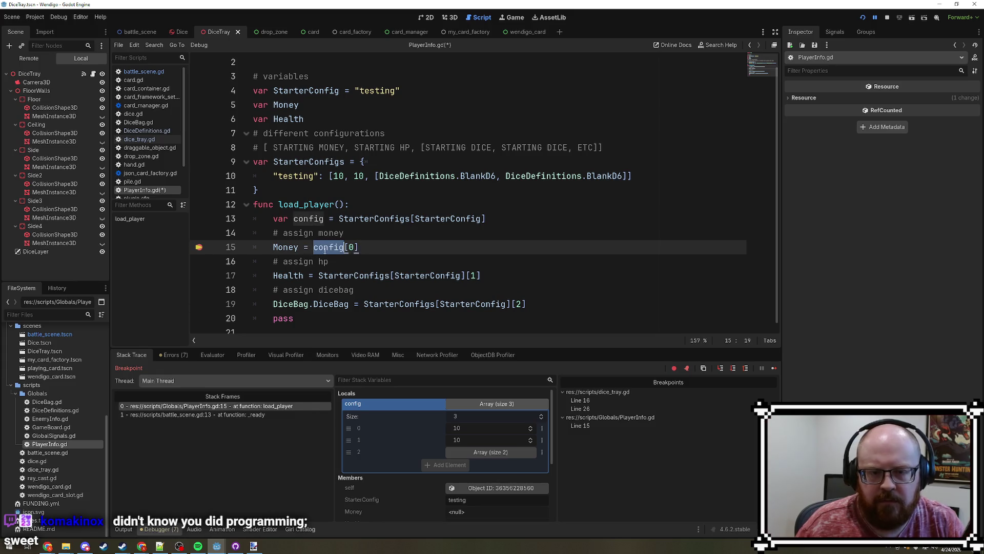
{"action": "left_click_drag", "start_coordinate": [465, 276], "coordinate": [319, 276]}
{"action": "key", "text": "ctrl+v"}
{"action": "left_click_drag", "start_coordinate": [512, 304], "coordinate": [363, 303]}
{"action": "key", "text": "ctrl+v"}
{"action": "key", "text": "ctrl+s"}
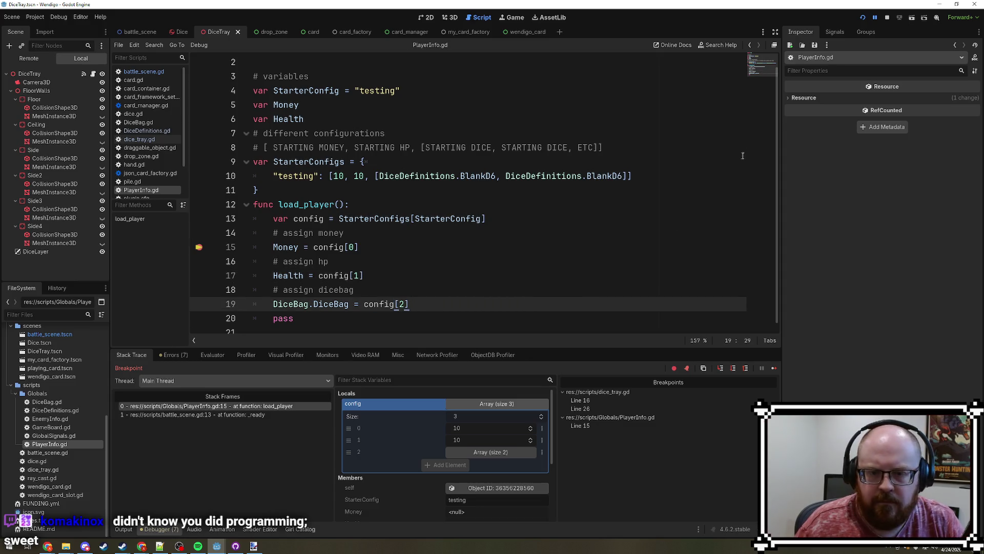
- Rerun the game, step over lines 15 and 17, and inspect the live DiceBag
{"action": "left_click", "coordinate": [864, 19]}
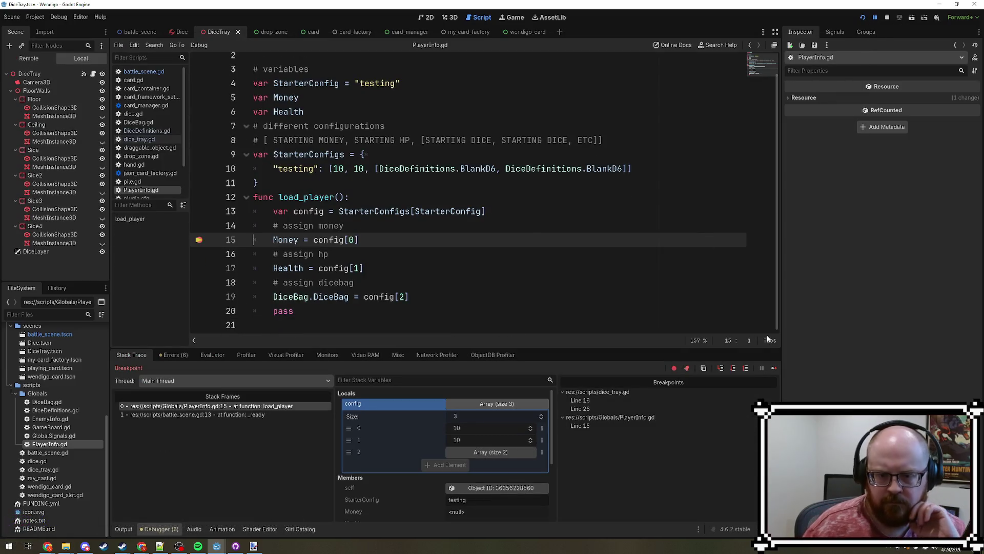
{"action": "scroll", "coordinate": [491, 466], "scroll_direction": "down", "scroll_amount": 3}
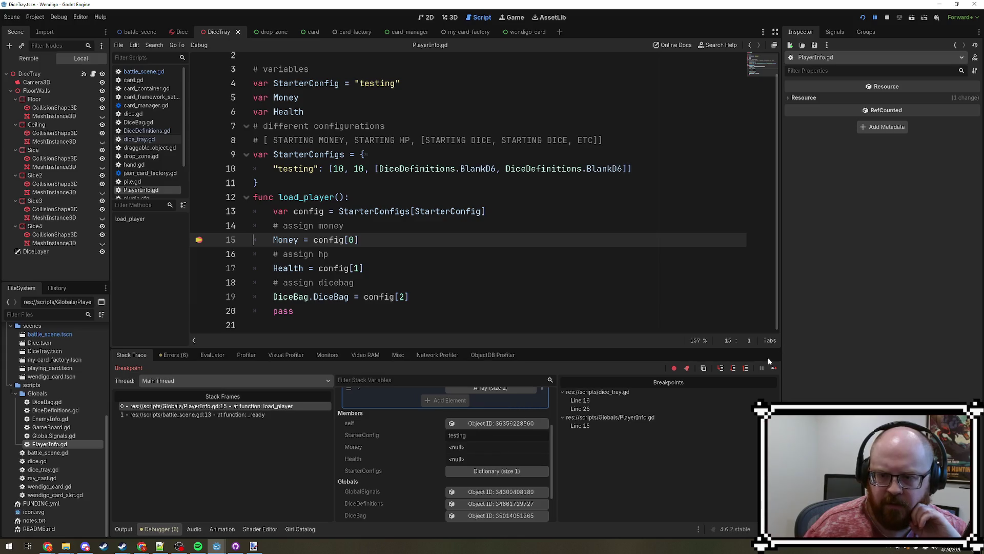
{"action": "left_click", "coordinate": [734, 369]}
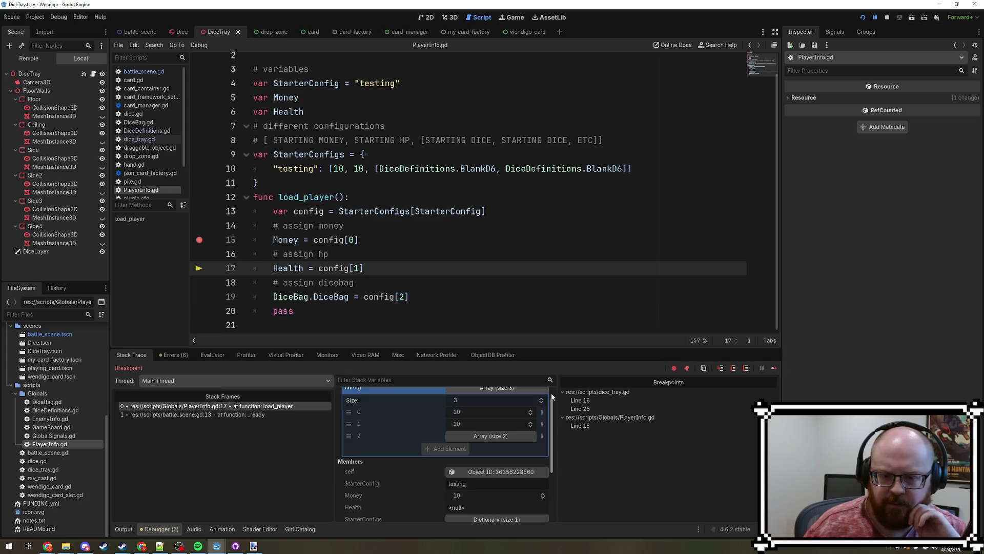
{"action": "left_click", "coordinate": [733, 369]}
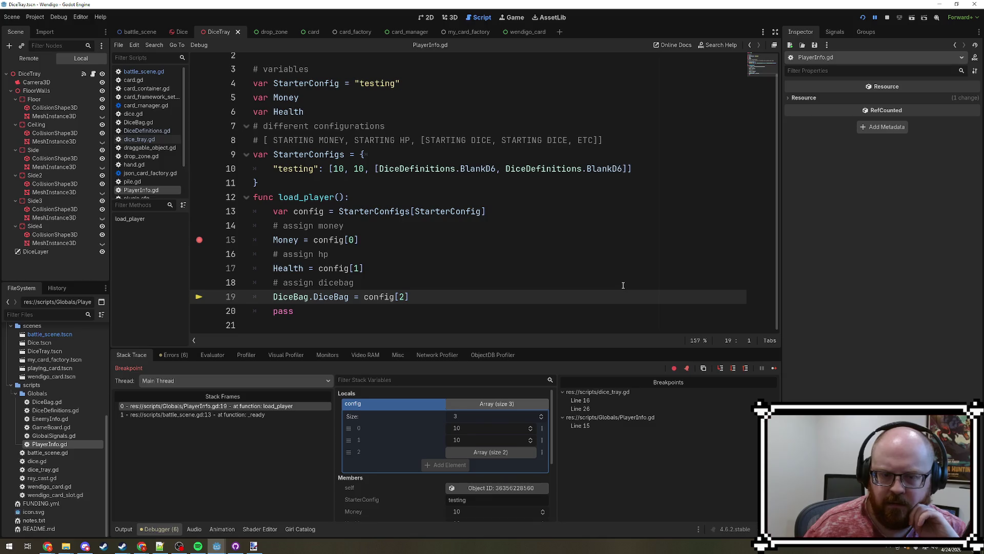
{"action": "scroll", "coordinate": [501, 492], "scroll_direction": "down", "scroll_amount": 2}
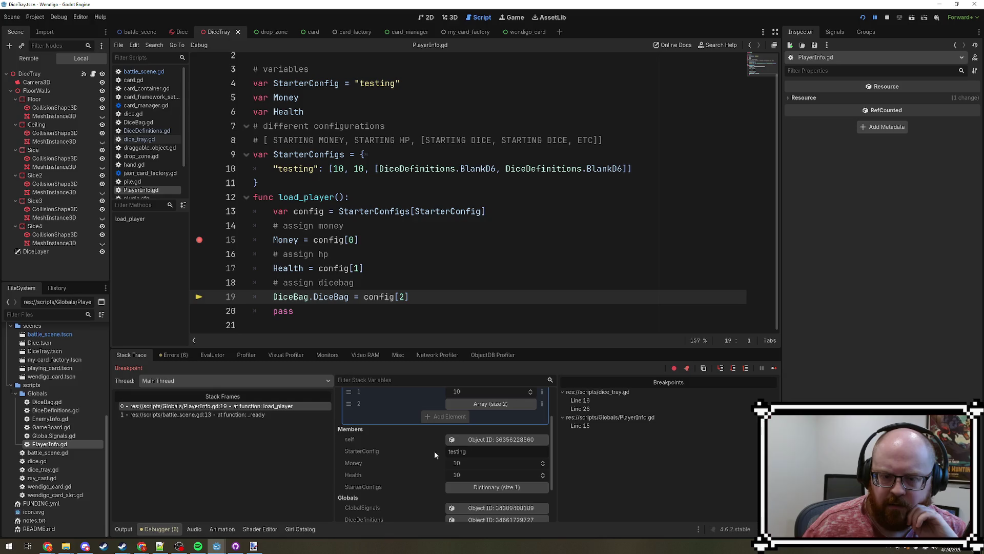
{"action": "mouse_move", "coordinate": [326, 299]}
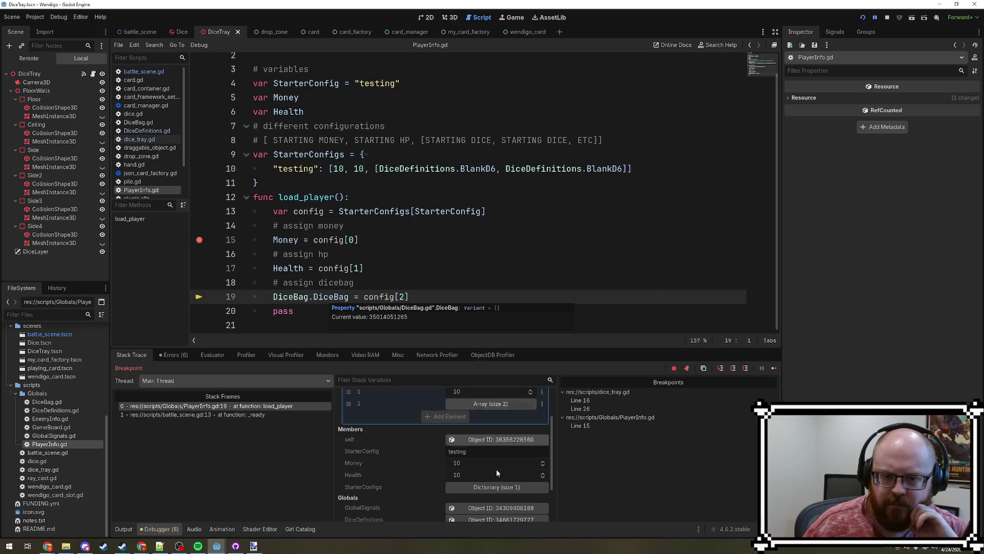
{"action": "scroll", "coordinate": [494, 438], "scroll_direction": "down", "scroll_amount": 2}
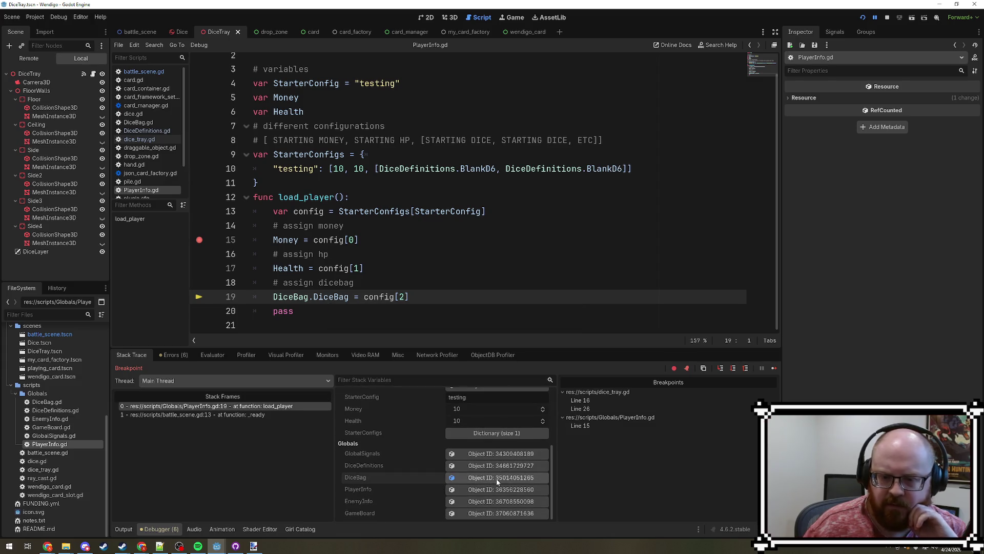
{"action": "left_click", "coordinate": [501, 477]}
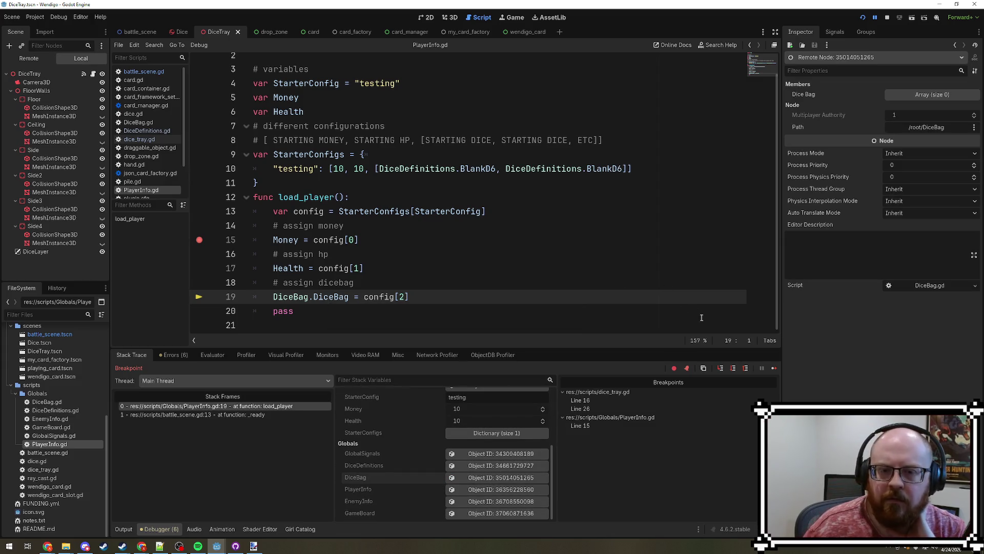
- Step past the DiceBag assignment, find its dice entries null, and stop the game
{"action": "left_click", "coordinate": [734, 372]}
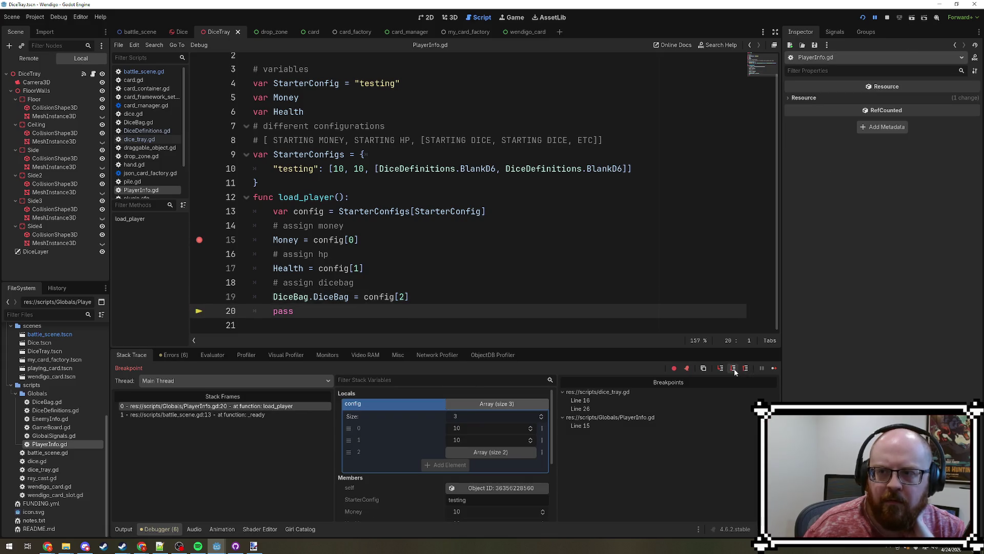
{"action": "mouse_move", "coordinate": [325, 298]}
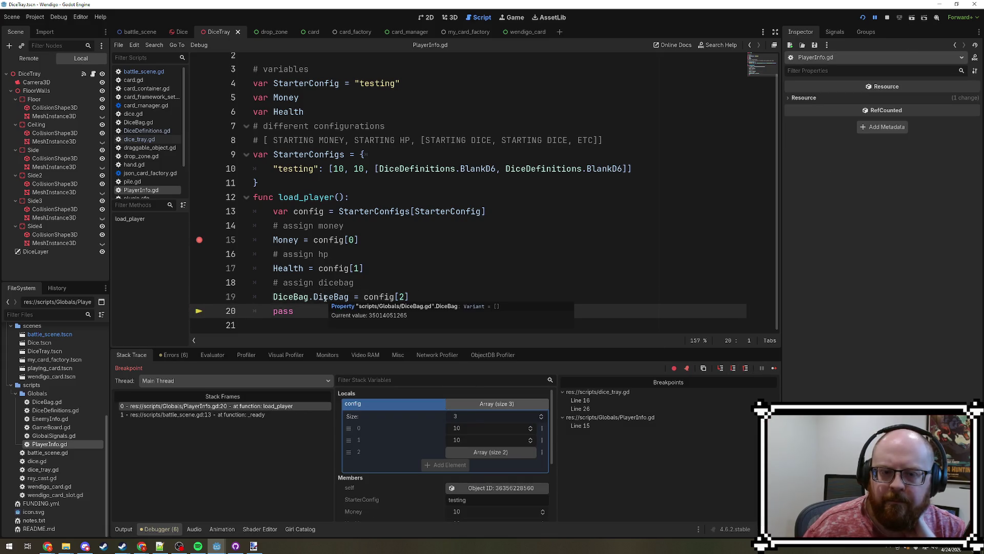
{"action": "scroll", "coordinate": [512, 459], "scroll_direction": "down", "scroll_amount": 3}
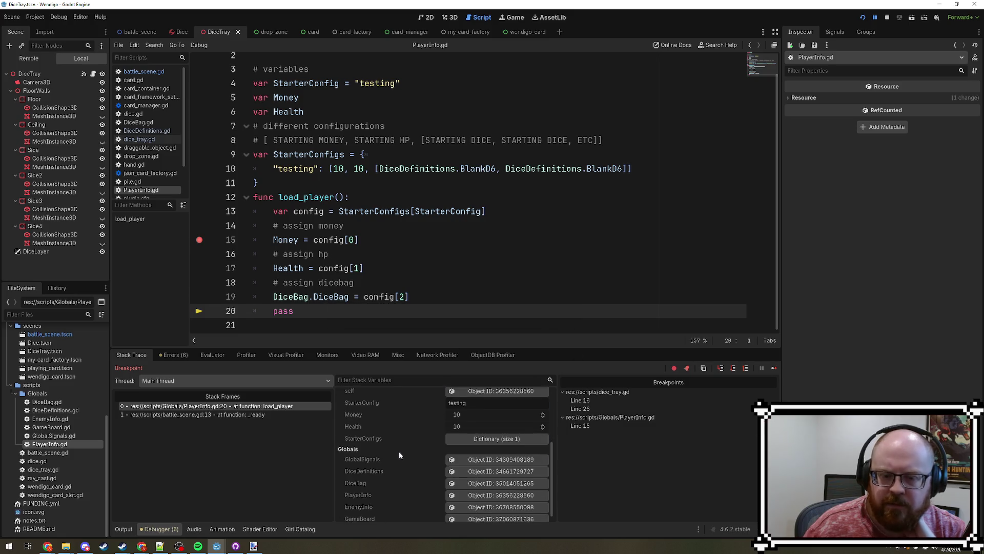
{"action": "left_click", "coordinate": [500, 485]}
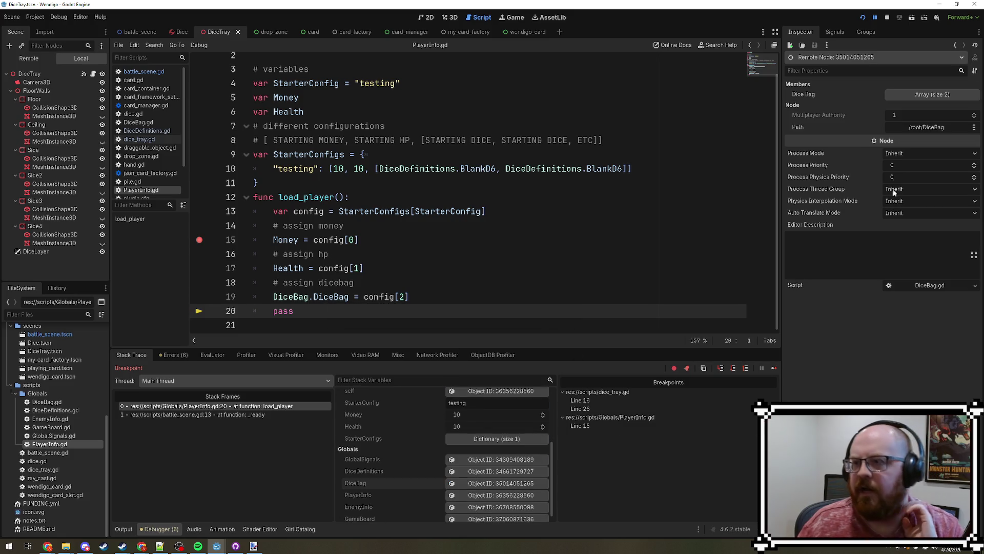
{"action": "left_click", "coordinate": [928, 99]}
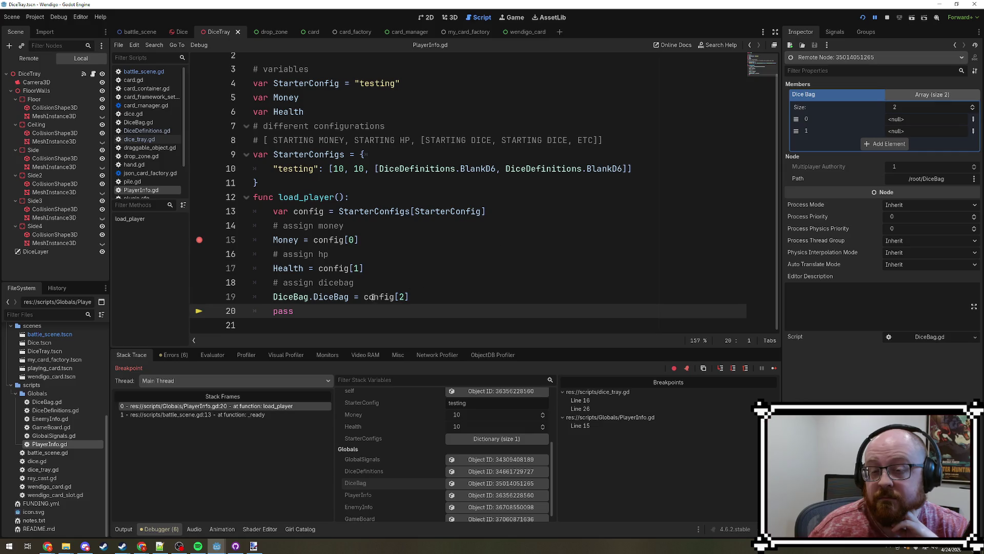
{"action": "mouse_move", "coordinate": [374, 298]}
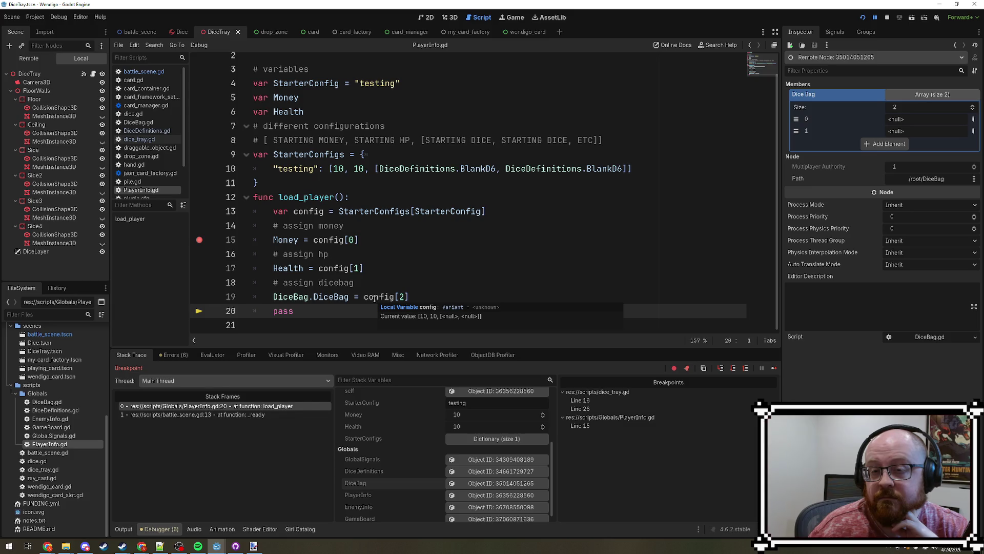
{"action": "mouse_move", "coordinate": [418, 170]}
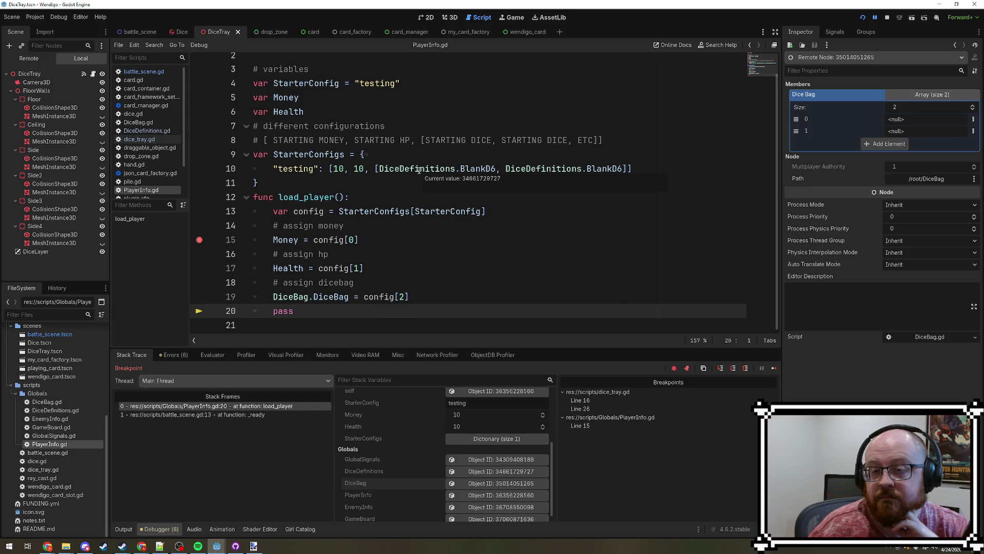
{"action": "mouse_move", "coordinate": [487, 169]}
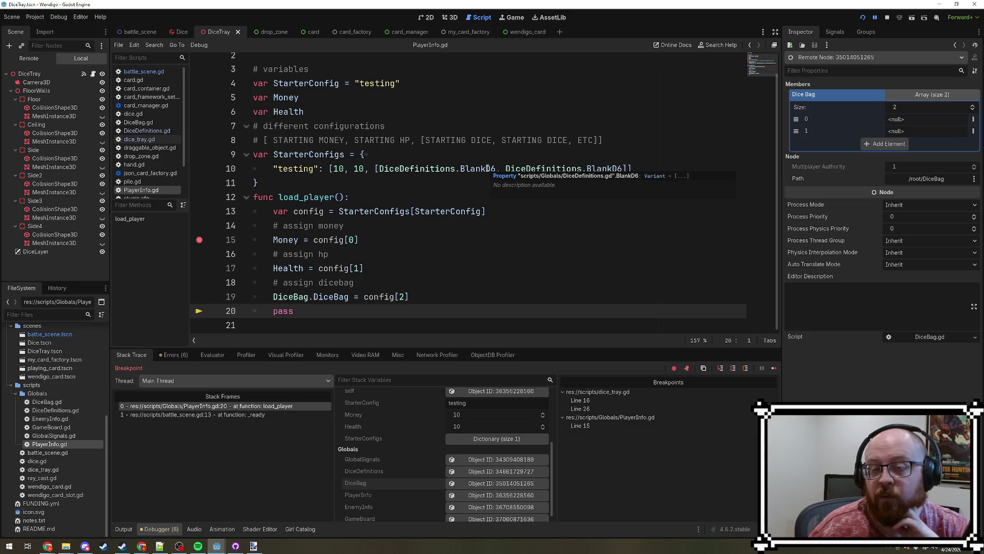
{"action": "left_click", "coordinate": [889, 18]}
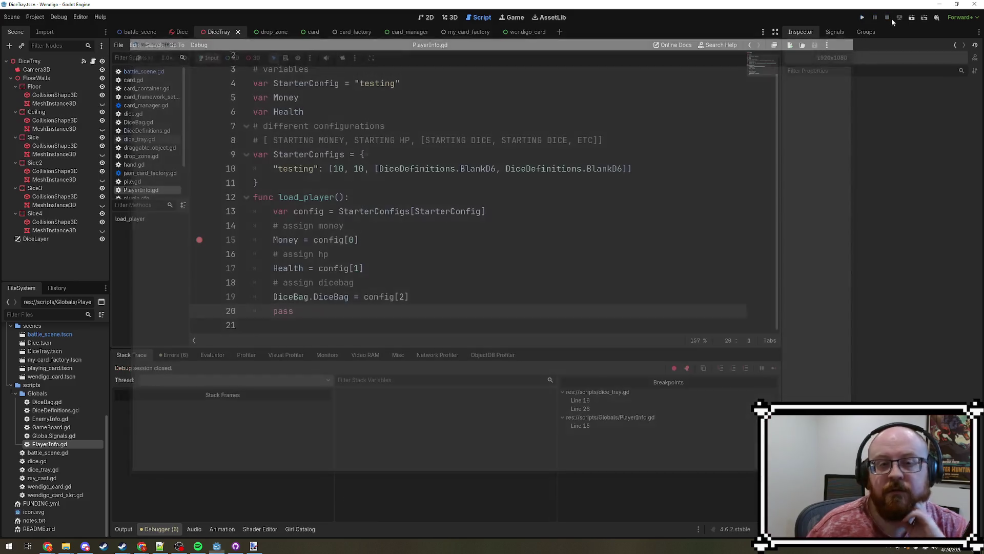
{"action": "left_click", "coordinate": [146, 131]}
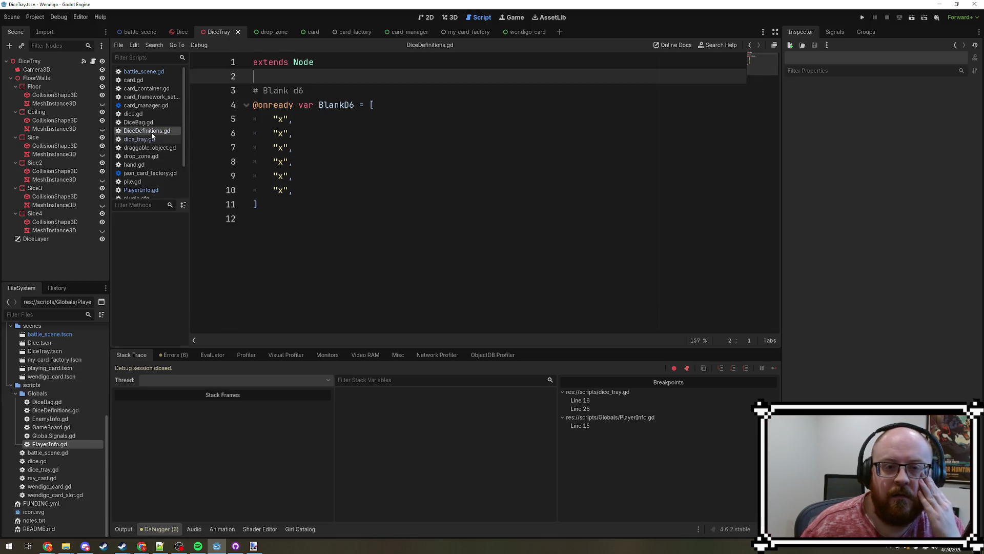
{"action": "left_click", "coordinate": [336, 105]}
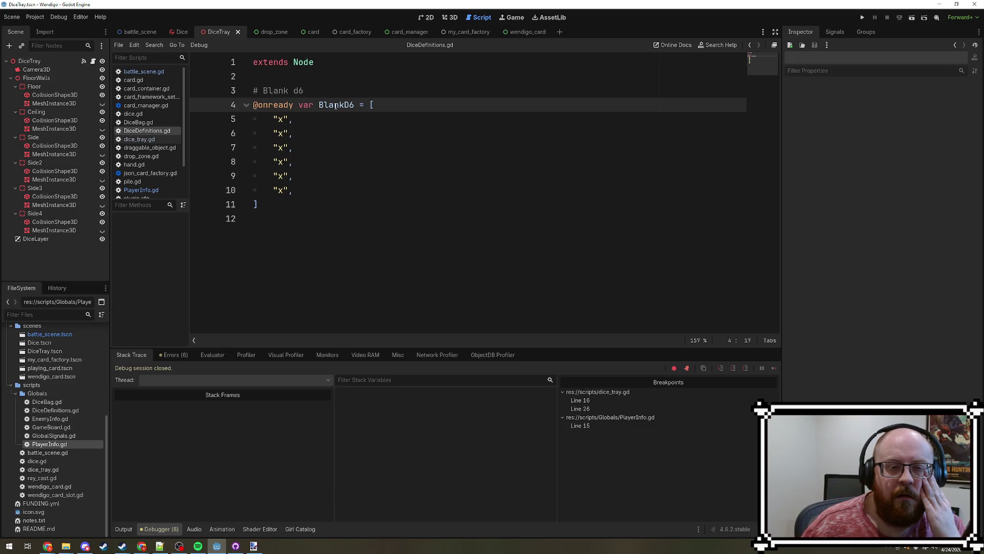
{"action": "left_click", "coordinate": [302, 195]}
{"action": "key", "text": "BackSpace"}
{"action": "left_click", "coordinate": [203, 110]}
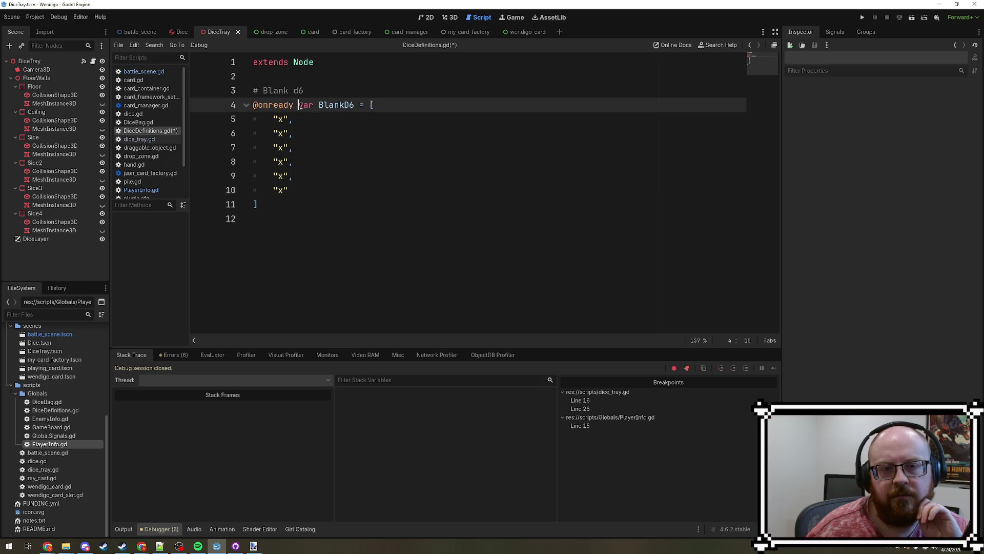
{"action": "key", "text": "Delete"}
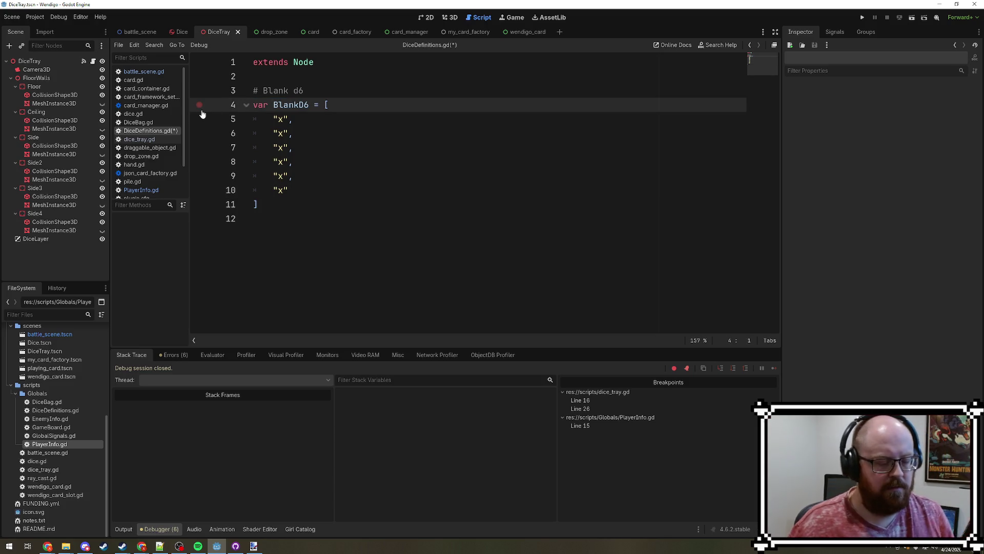
{"action": "key", "text": "ctrl+s"}
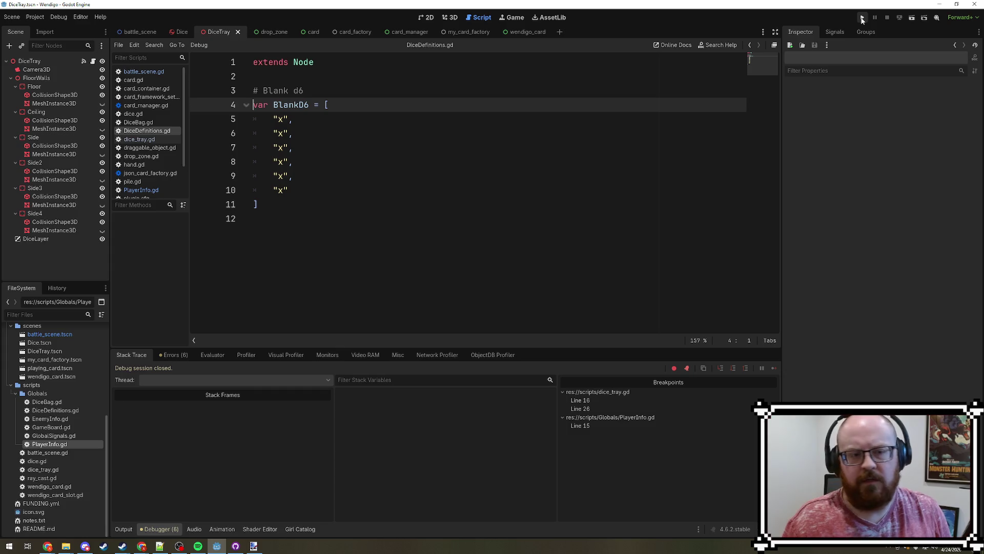
{"action": "left_click", "coordinate": [863, 18]}
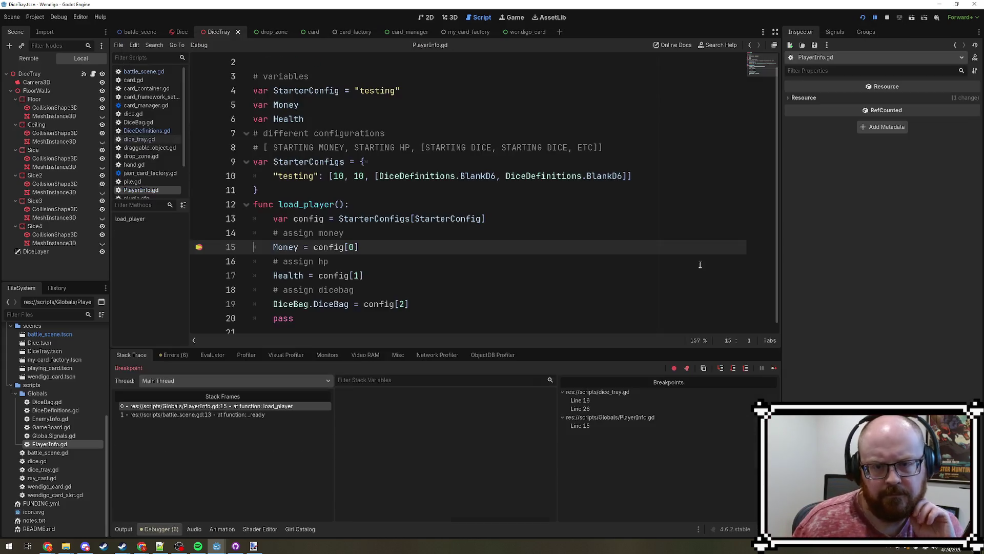
- Move PlayerInfo.gd's breakpoint from line 15 to line 20 and continue to it
{"action": "scroll", "coordinate": [274, 300], "scroll_direction": "down", "scroll_amount": 1}
{"action": "left_click", "coordinate": [199, 311]}
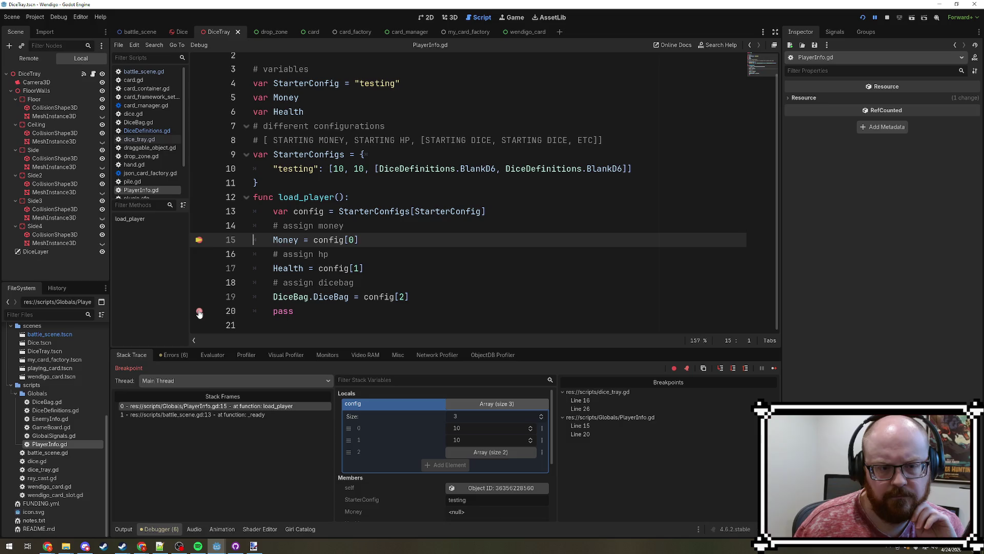
{"action": "left_click", "coordinate": [200, 240]}
{"action": "left_click", "coordinate": [775, 367]}
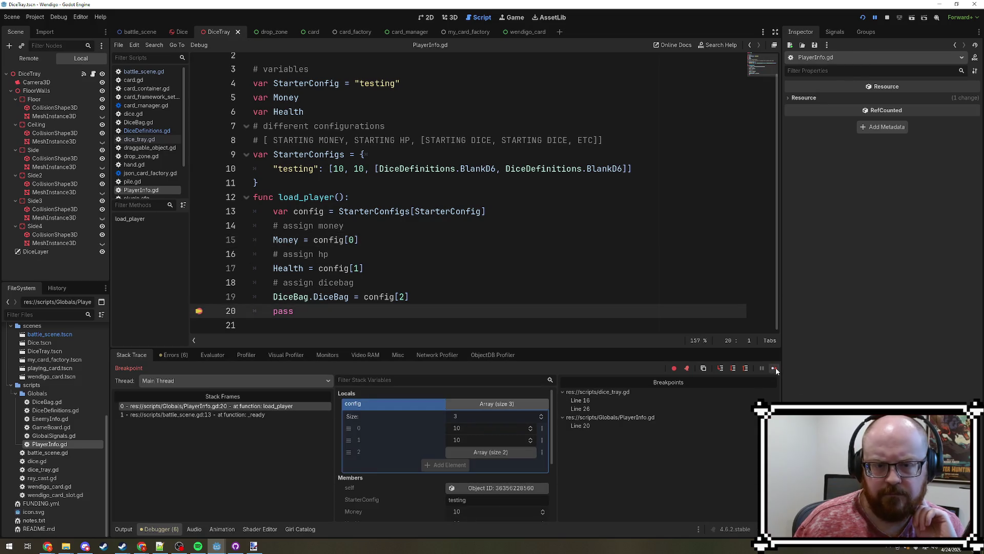
- Inspect StarterConfigs and DiceBag, confirming two six-entry dice arrays, then continue
{"action": "scroll", "coordinate": [492, 448], "scroll_direction": "down", "scroll_amount": 3}
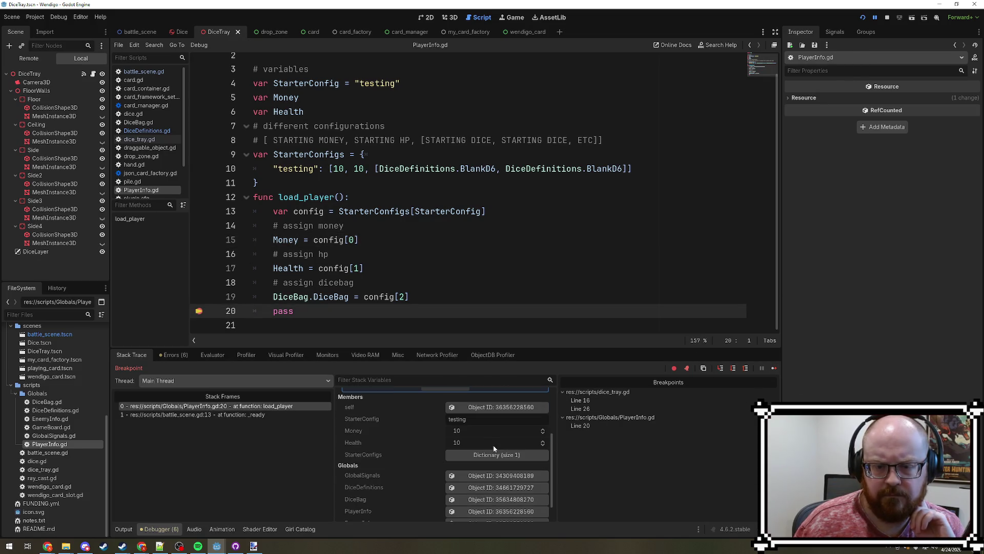
{"action": "left_click", "coordinate": [497, 457]}
{"action": "left_click", "coordinate": [497, 457]}
{"action": "left_click", "coordinate": [498, 456]}
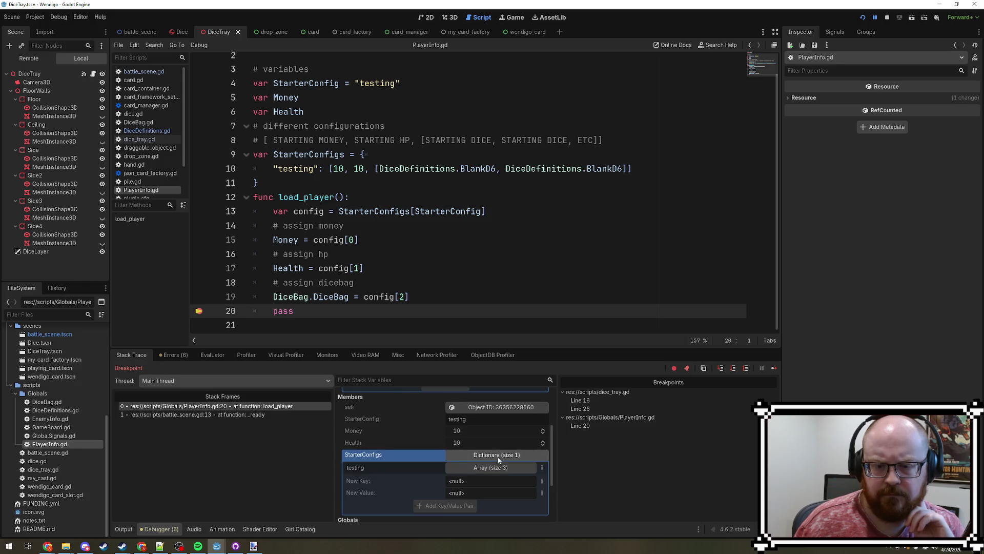
{"action": "left_click", "coordinate": [498, 456]}
{"action": "scroll", "coordinate": [441, 451], "scroll_direction": "down", "scroll_amount": 1}
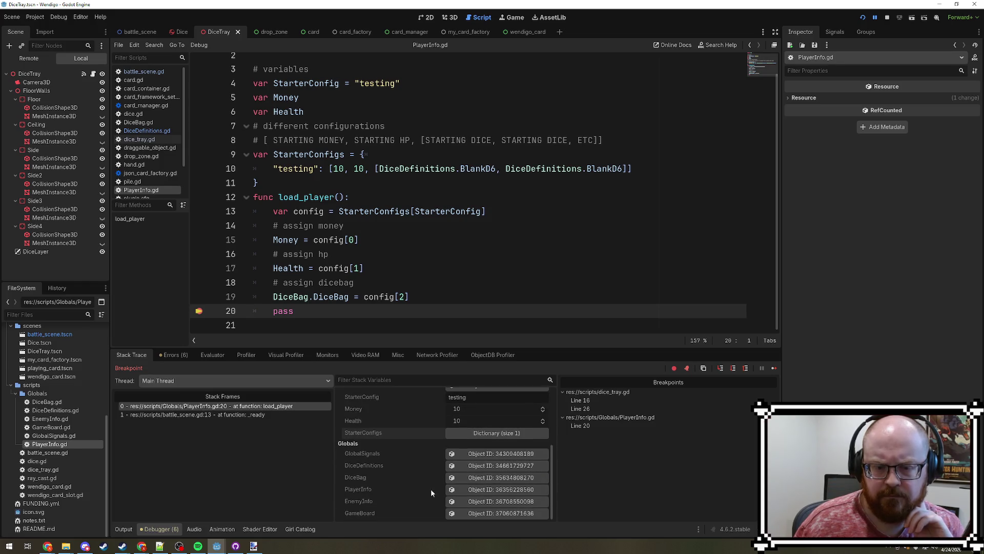
{"action": "left_click", "coordinate": [499, 477]}
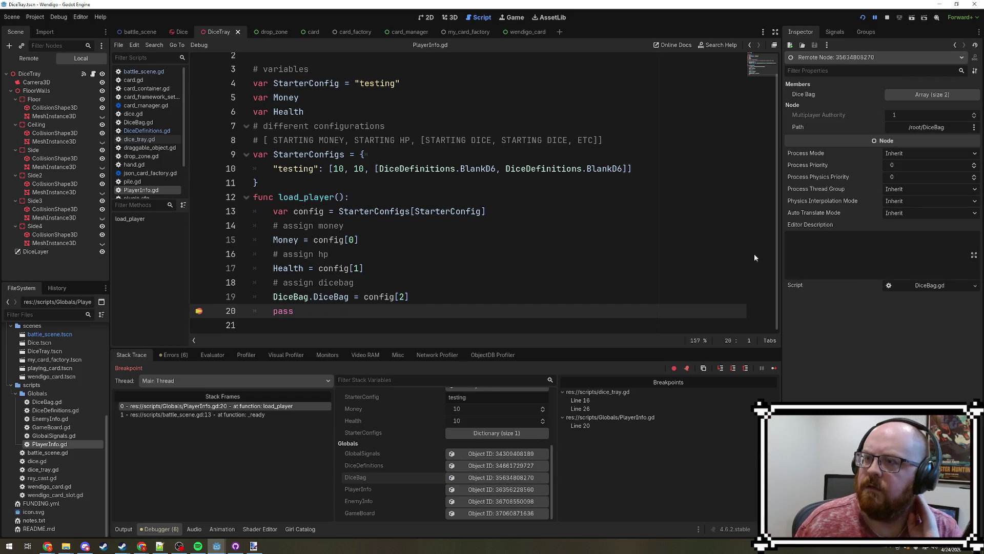
{"action": "left_click", "coordinate": [928, 95]}
{"action": "left_click", "coordinate": [921, 120]}
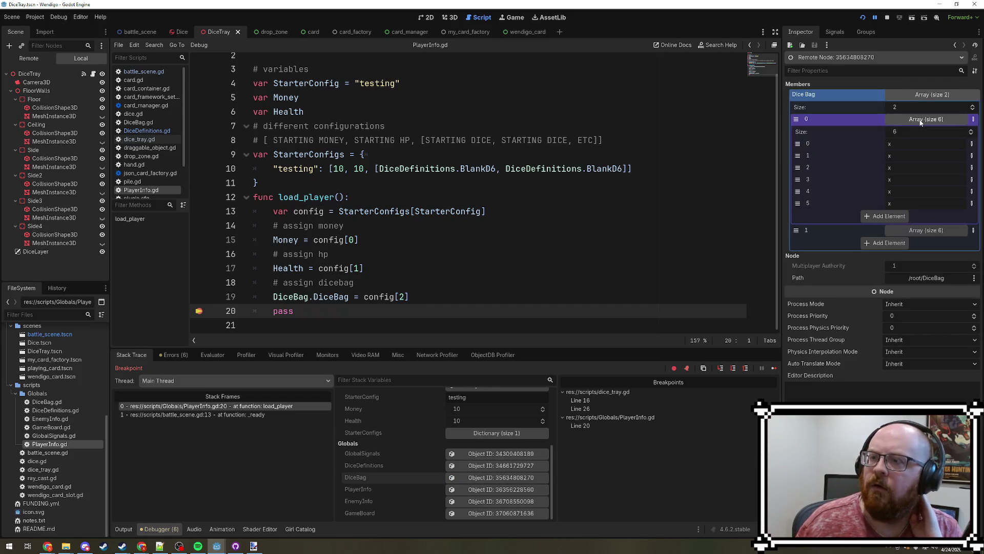
{"action": "left_click", "coordinate": [921, 119]}
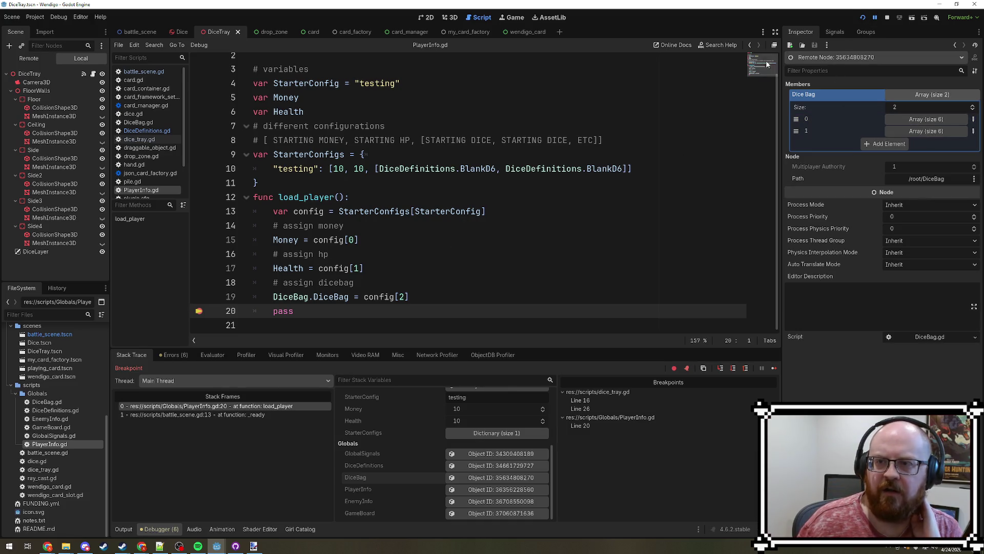
{"action": "left_click", "coordinate": [775, 368]}
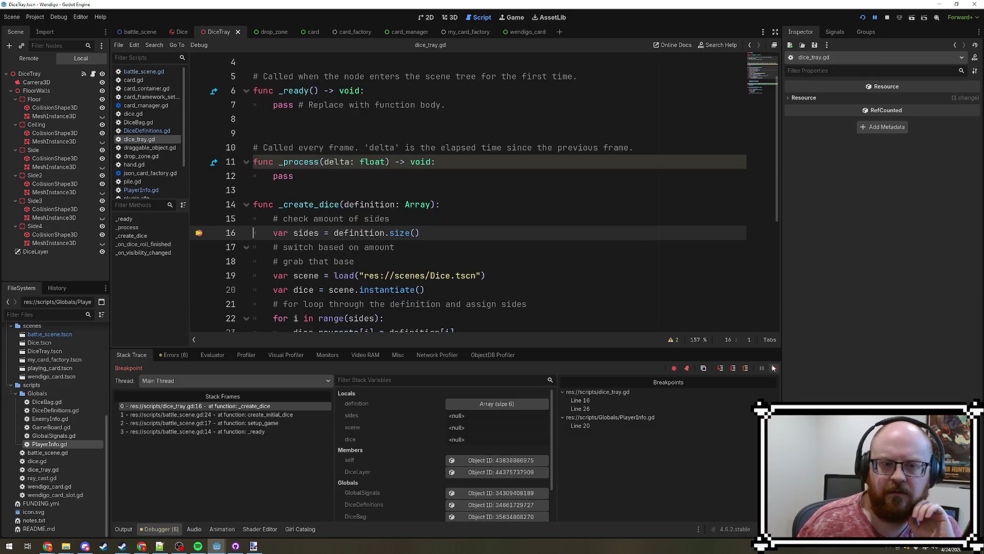
- Remove the dice_tray.gd line 16 breakpoint and continue to the line 23 invalid-assignment error
{"action": "left_click", "coordinate": [199, 234]}
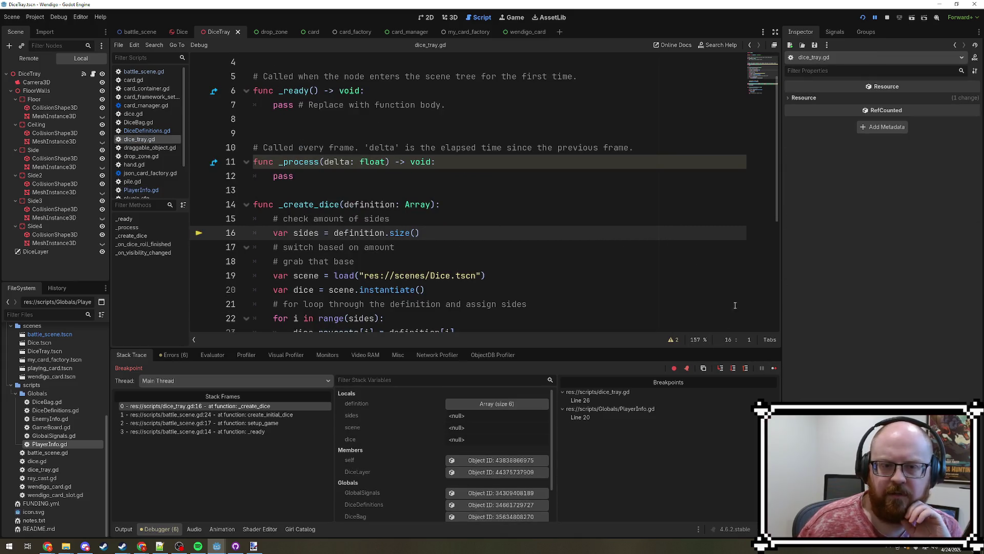
{"action": "left_click", "coordinate": [776, 368]}
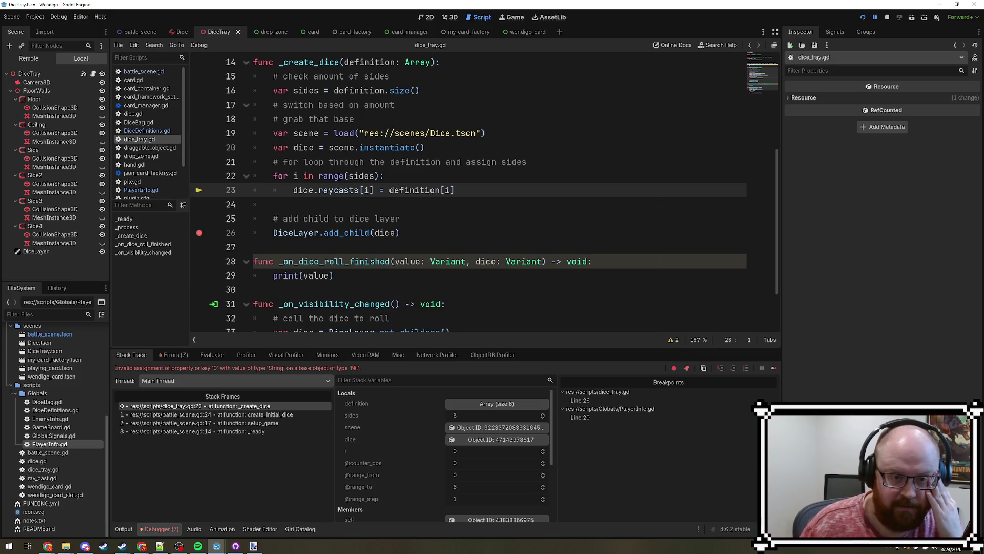
{"action": "mouse_move", "coordinate": [371, 177]}
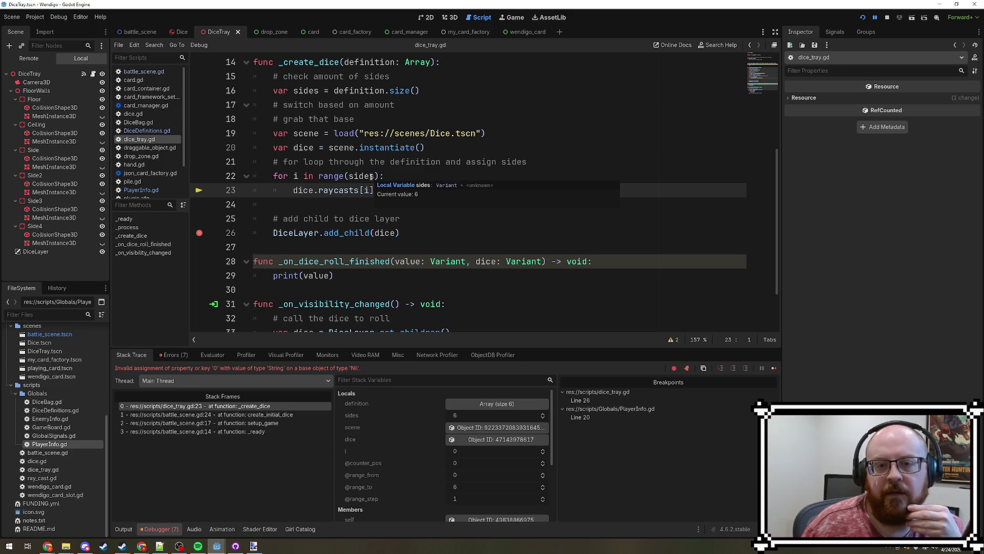
{"action": "mouse_move", "coordinate": [296, 177]}
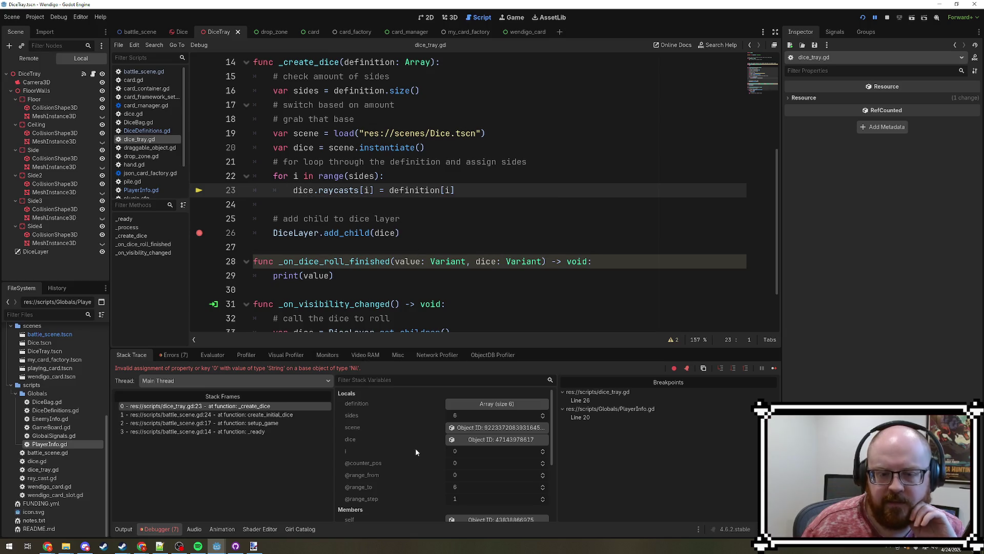
{"action": "scroll", "coordinate": [423, 426], "scroll_direction": "down", "scroll_amount": 5}
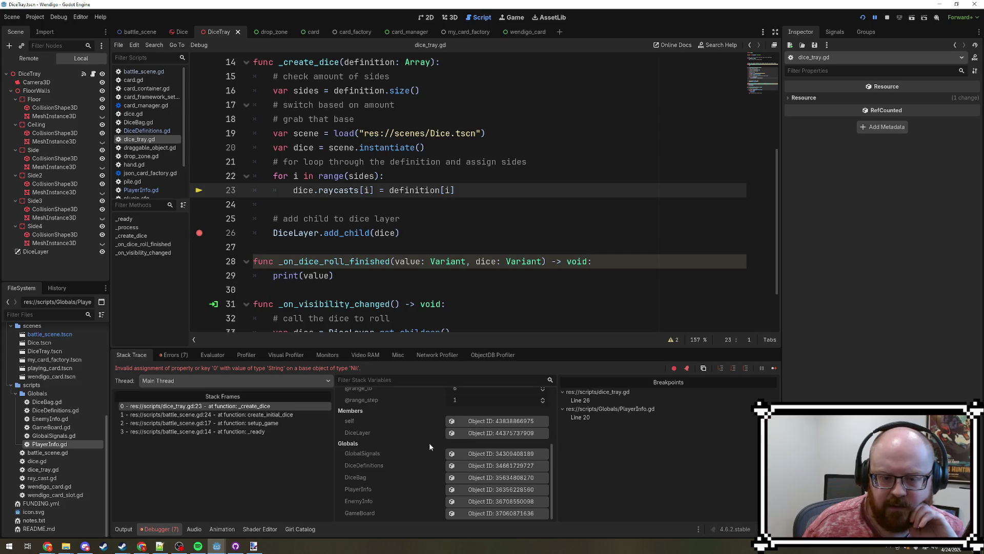
{"action": "scroll", "coordinate": [429, 442], "scroll_direction": "up", "scroll_amount": 5}
- Inspect the dice local, find its Raycasts null, and stop the game
{"action": "left_click", "coordinate": [487, 440]}
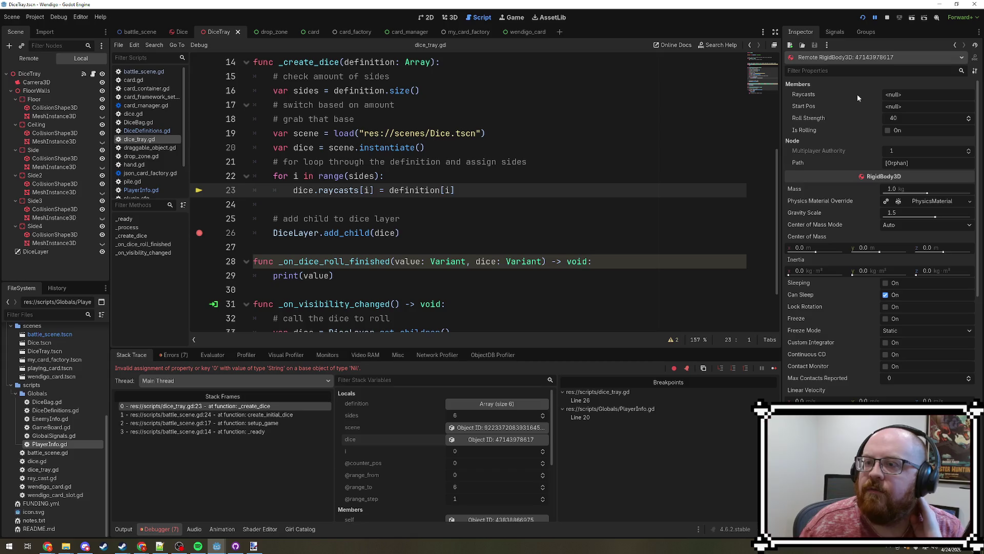
{"action": "left_click", "coordinate": [617, 185]}
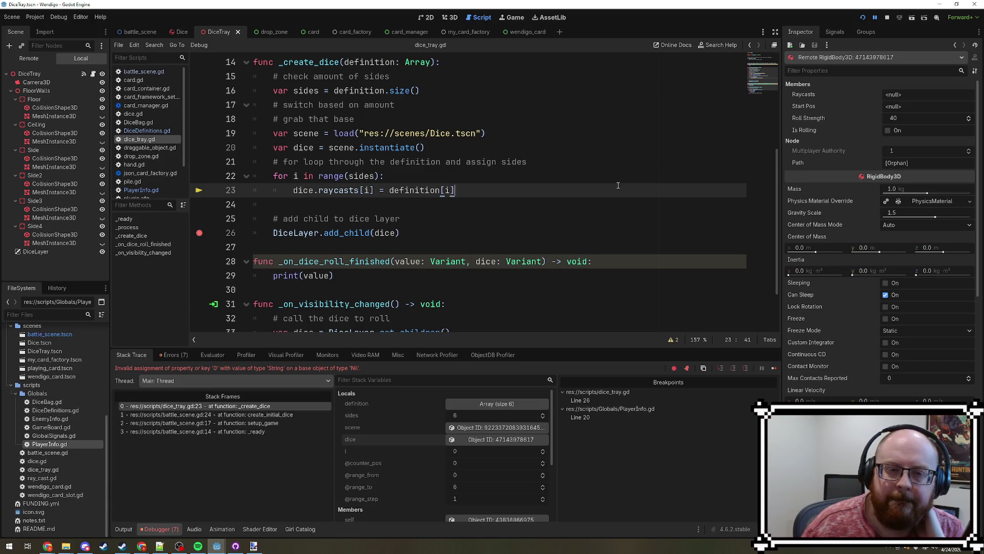
{"action": "left_click", "coordinate": [888, 18]}
- Move the add-to-DiceLayer lines right after the dice instantiation, fixing indentation and blank lines
{"action": "mouse_move", "coordinate": [419, 232]}
{"action": "left_mouse_down"}
{"action": "mouse_move", "coordinate": [248, 233]}
{"action": "mouse_move", "coordinate": [226, 221]}
{"action": "left_mouse_up"}
{"action": "key", "text": "ctrl+c"}
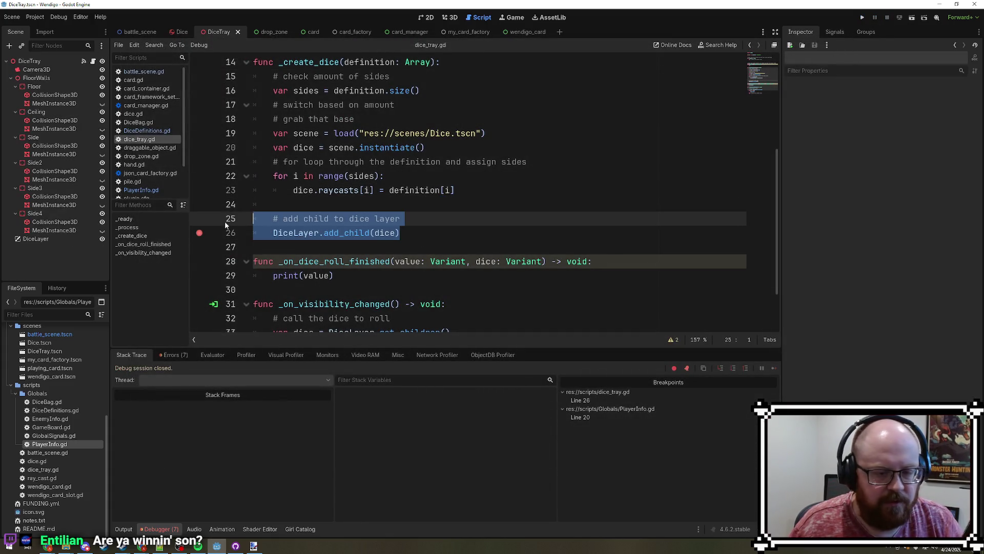
{"action": "key", "text": "BackSpace"}
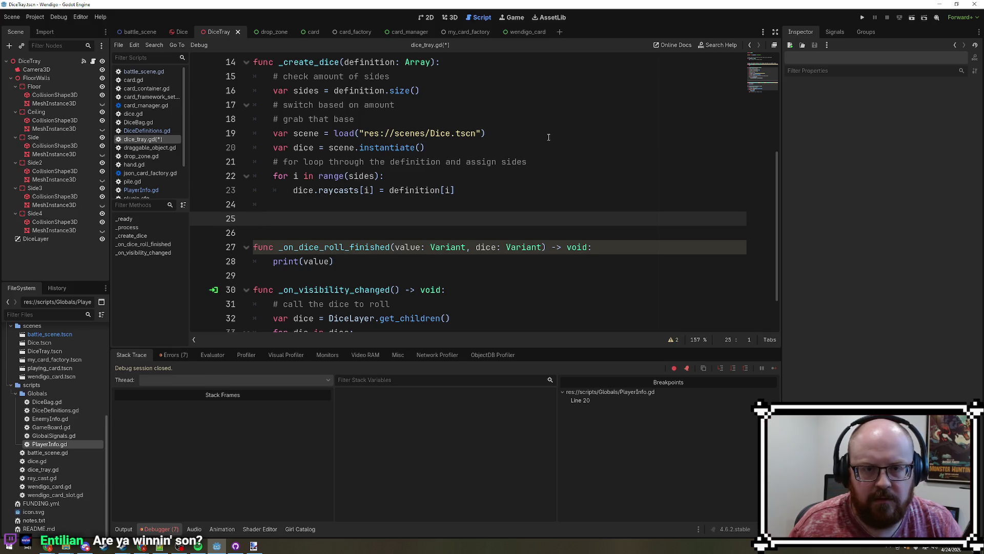
{"action": "left_click", "coordinate": [544, 149]}
{"action": "key", "text": "Return"}
{"action": "key", "text": "ctrl+v"}
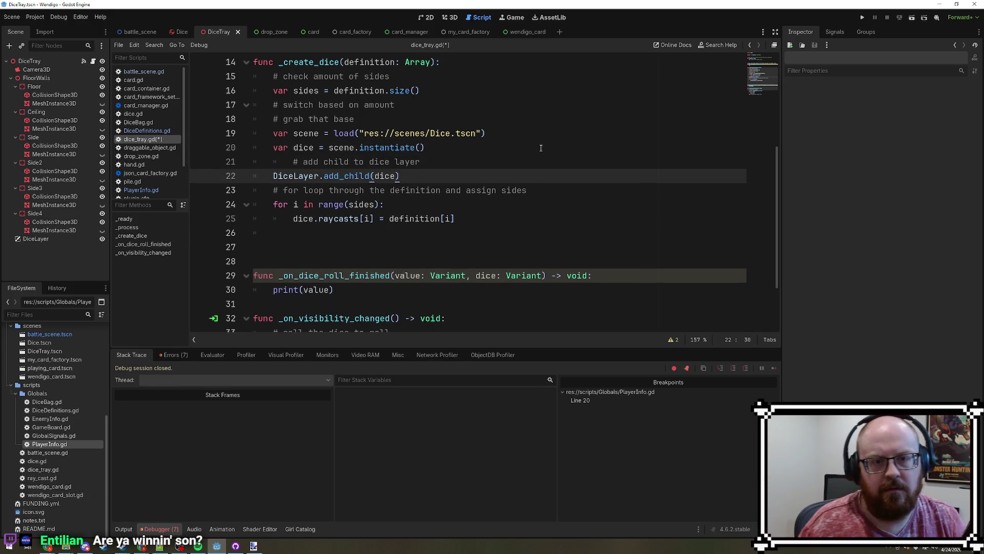
{"action": "left_click_drag", "start_coordinate": [284, 162], "coordinate": [294, 161]}
{"action": "key", "text": "BackSpace"}
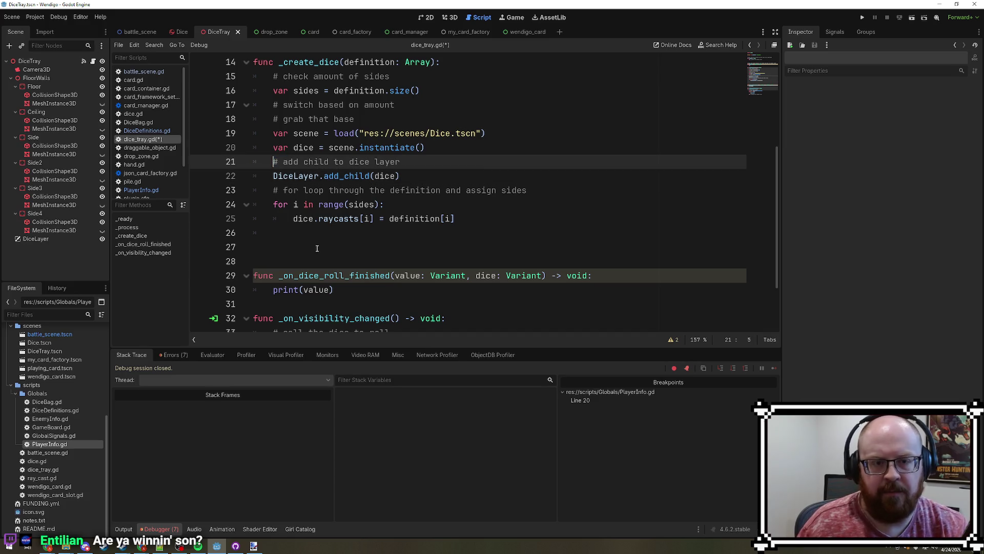
{"action": "left_click_drag", "start_coordinate": [327, 263], "coordinate": [438, 231]}
{"action": "key", "text": "BackSpace"}
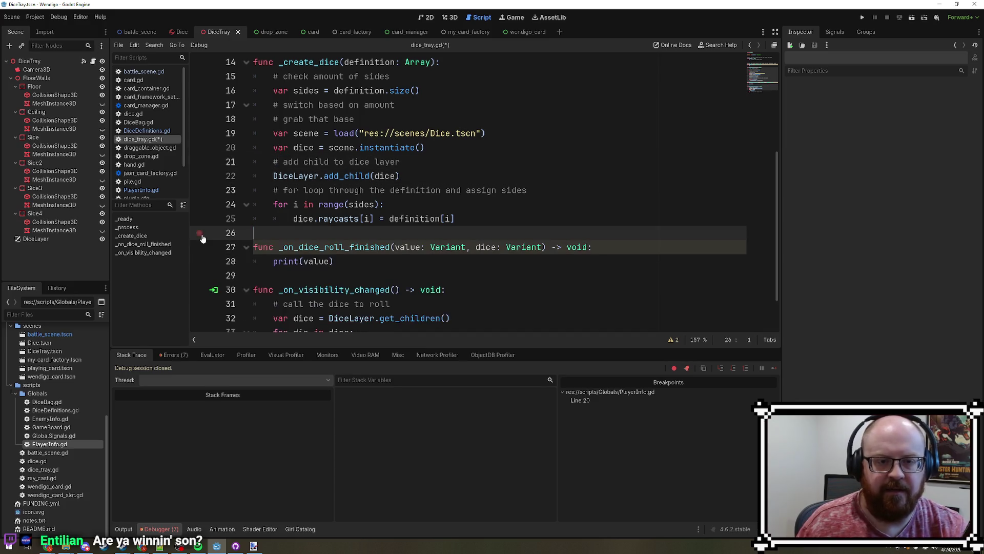
- Save dice_tray.gd, rerun the game, and remove PlayerInfo.gd's line 20 breakpoint
{"action": "left_click", "coordinate": [579, 210]}
{"action": "key", "text": "ctrl+s"}
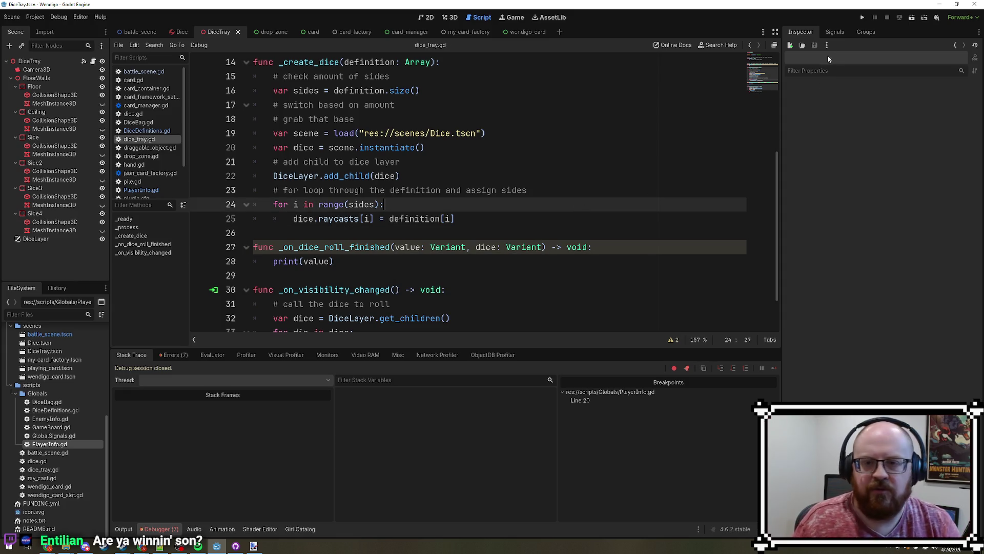
{"action": "left_click", "coordinate": [863, 17]}
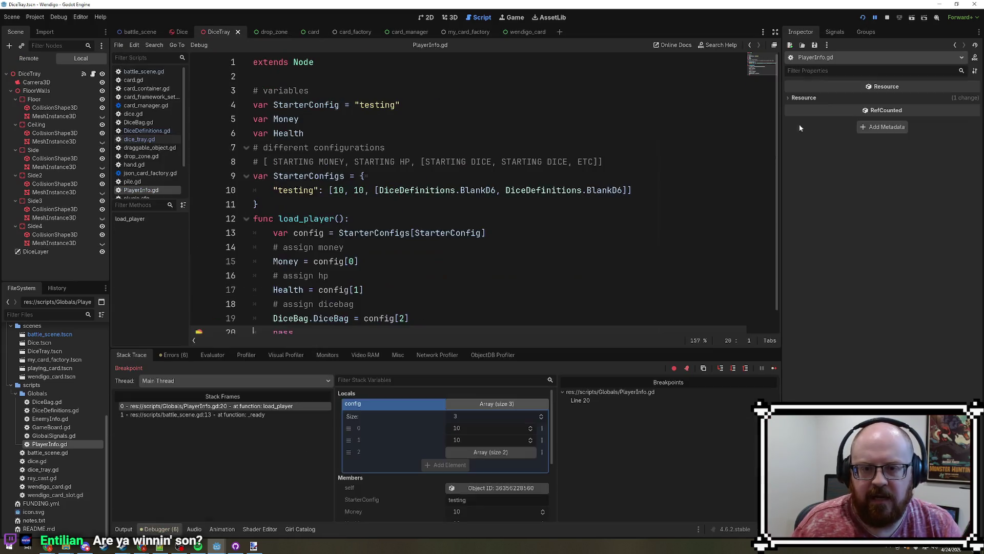
{"action": "left_click", "coordinate": [199, 312]}
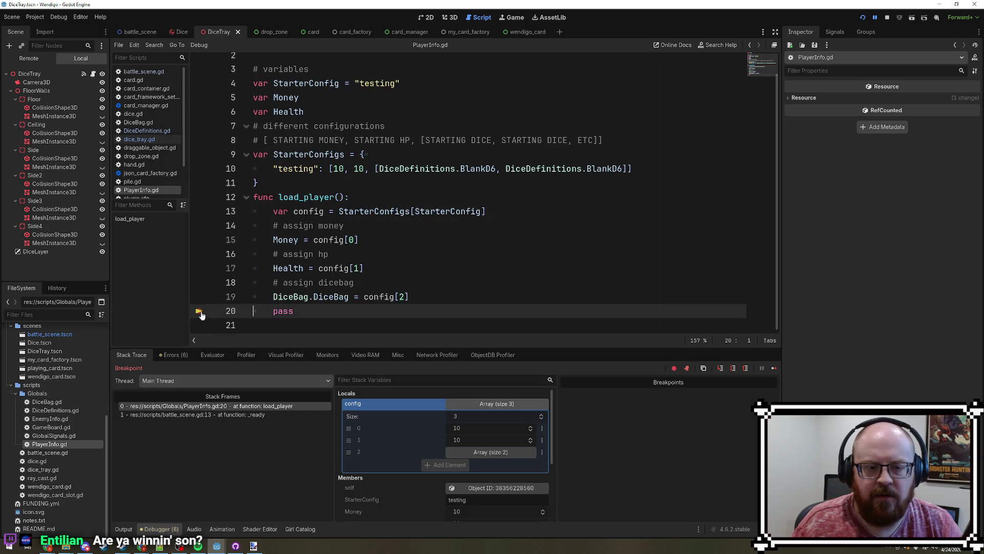
- Resume the game, then bring up the debugger's list of runtime errors
{"action": "left_click", "coordinate": [774, 369]}
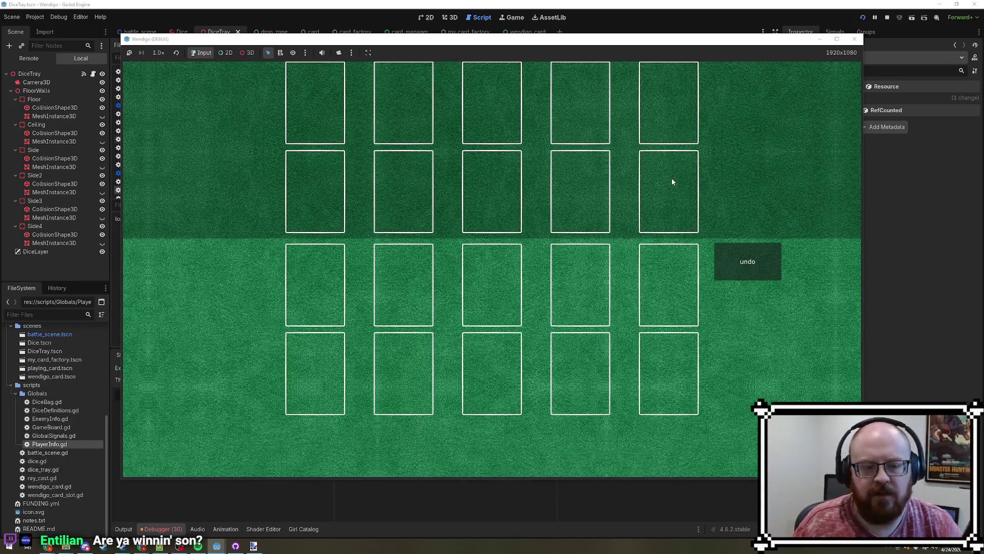
{"action": "left_click", "coordinate": [784, 251]}
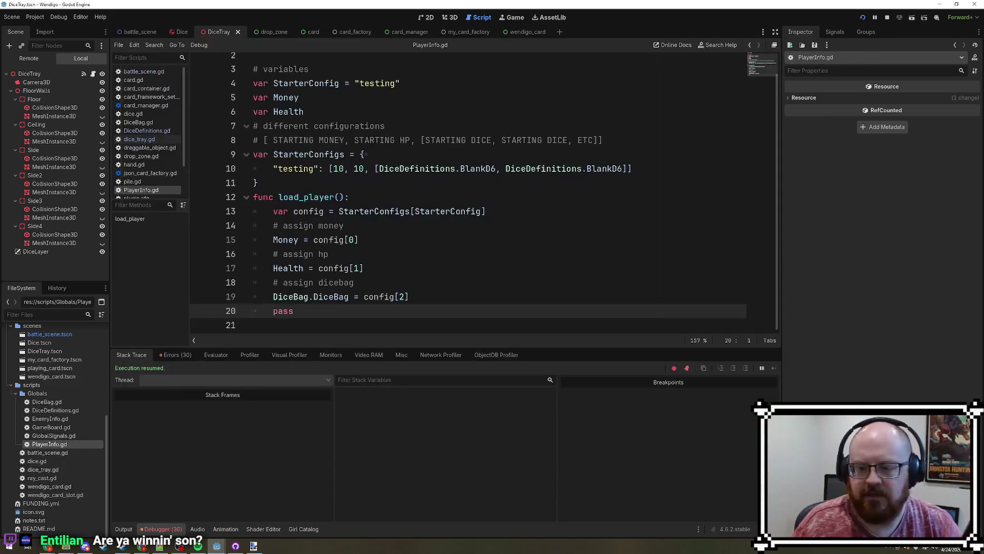
{"action": "left_click", "coordinate": [185, 358]}
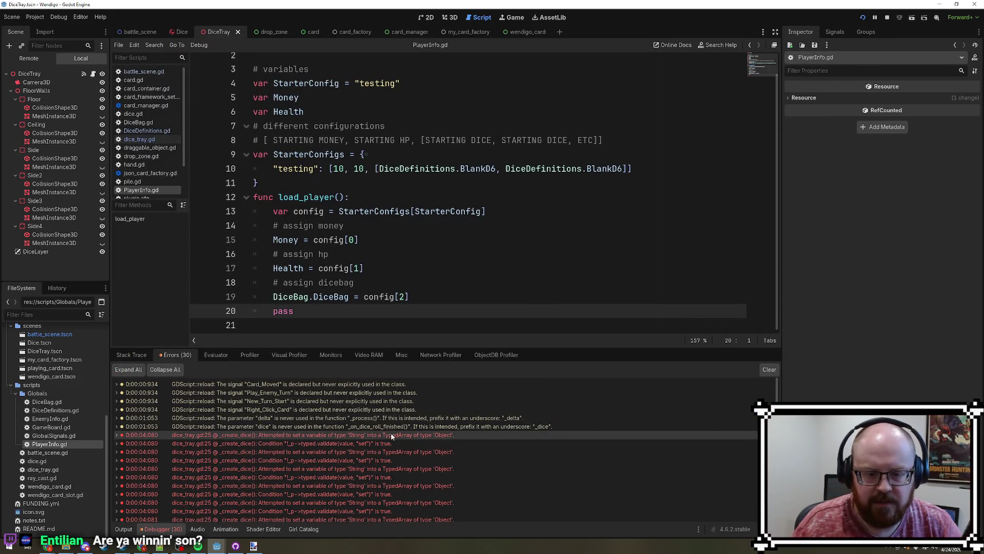
- Jump from the dice_tray.gd:25 errors to line 25, reading the String-into-Object array error
{"action": "double_click", "coordinate": [390, 435]}
{"action": "left_click", "coordinate": [375, 443]}
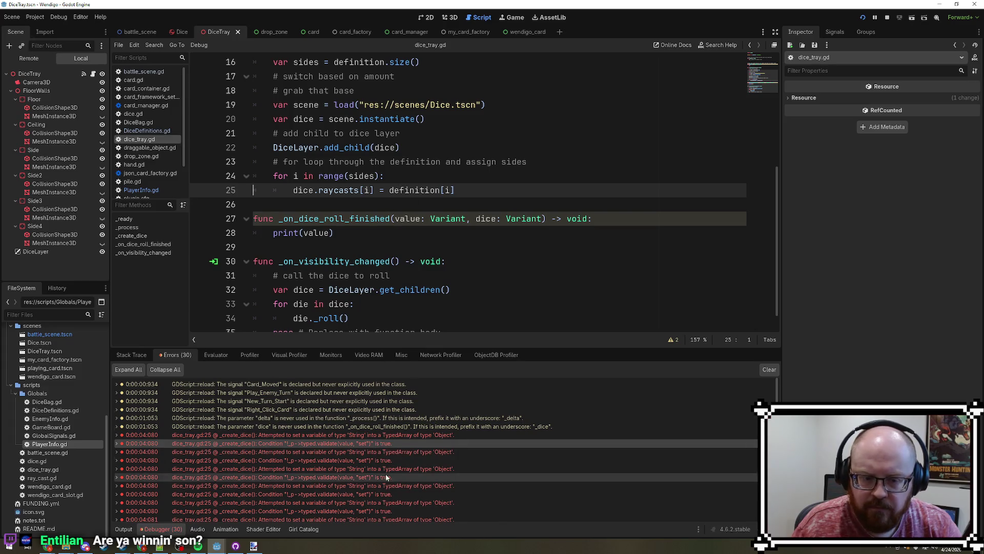
{"action": "scroll", "coordinate": [386, 474], "scroll_direction": "down", "scroll_amount": 5}
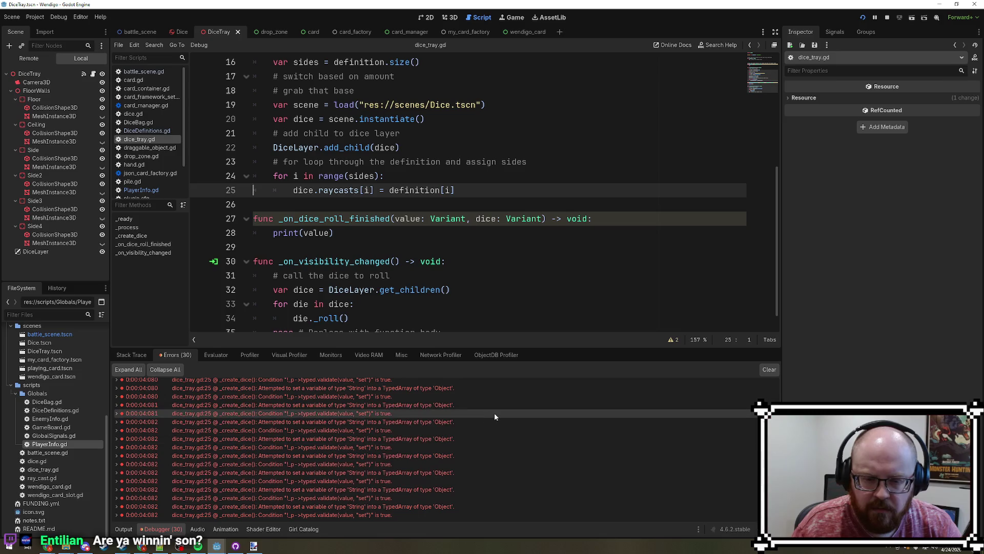
{"action": "mouse_move", "coordinate": [496, 417]}
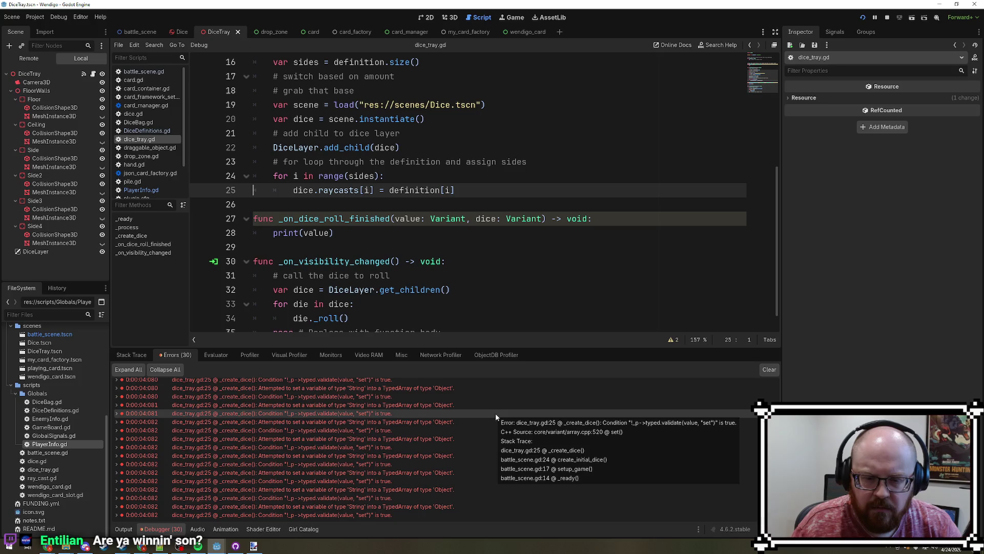
{"action": "scroll", "coordinate": [495, 413], "scroll_direction": "up", "scroll_amount": 3}
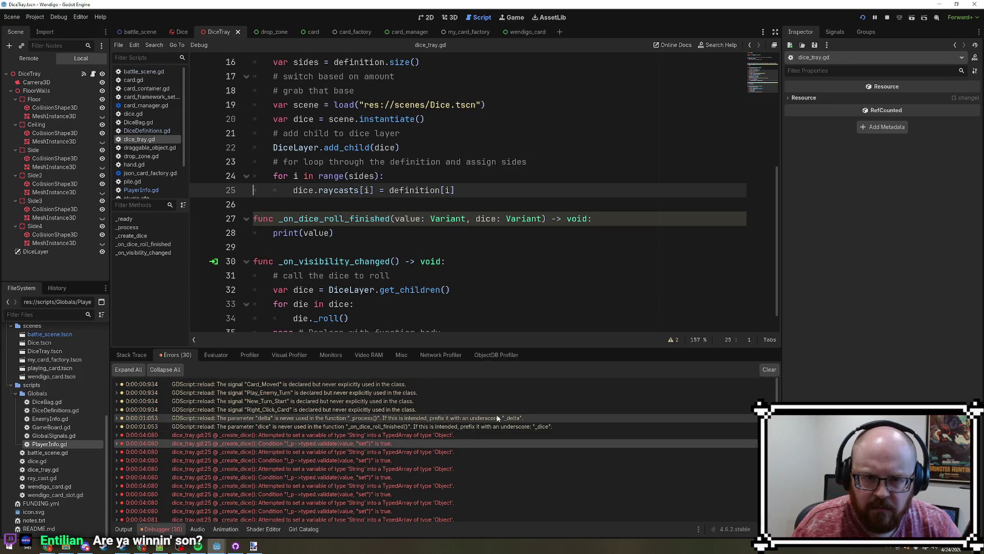
{"action": "left_click", "coordinate": [467, 190]}
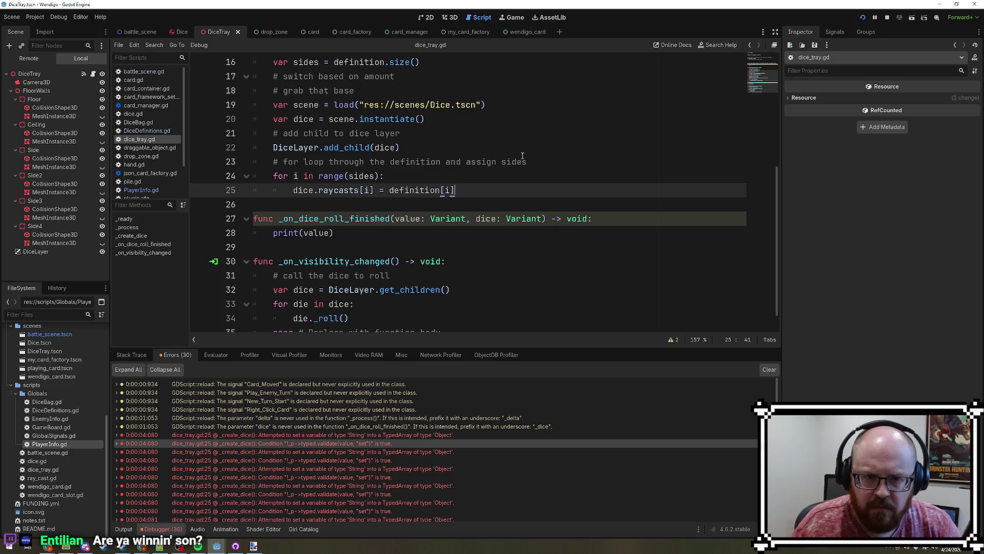
- Stop the game, append .side after raycasts[i] on line 25 of dice_tray.gd, and save
{"action": "key", "text": "F8"}
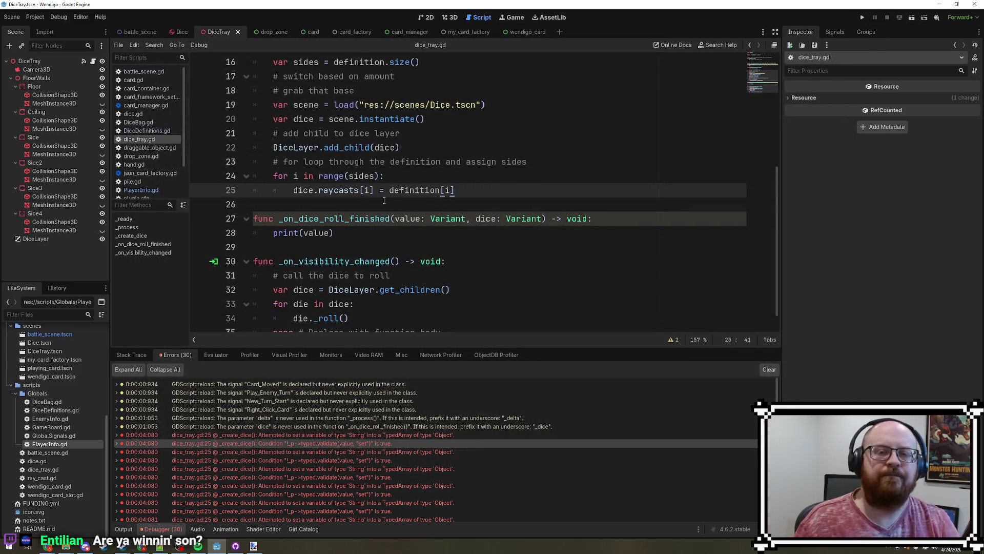
{"action": "left_click", "coordinate": [375, 190]}
{"action": "type", "text": ".side"}
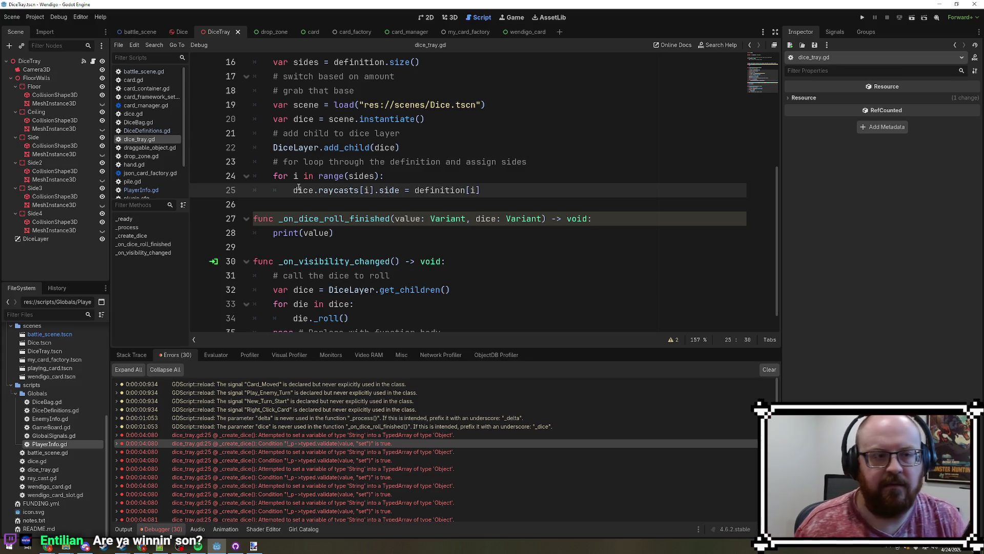
{"action": "left_click", "coordinate": [154, 122]}
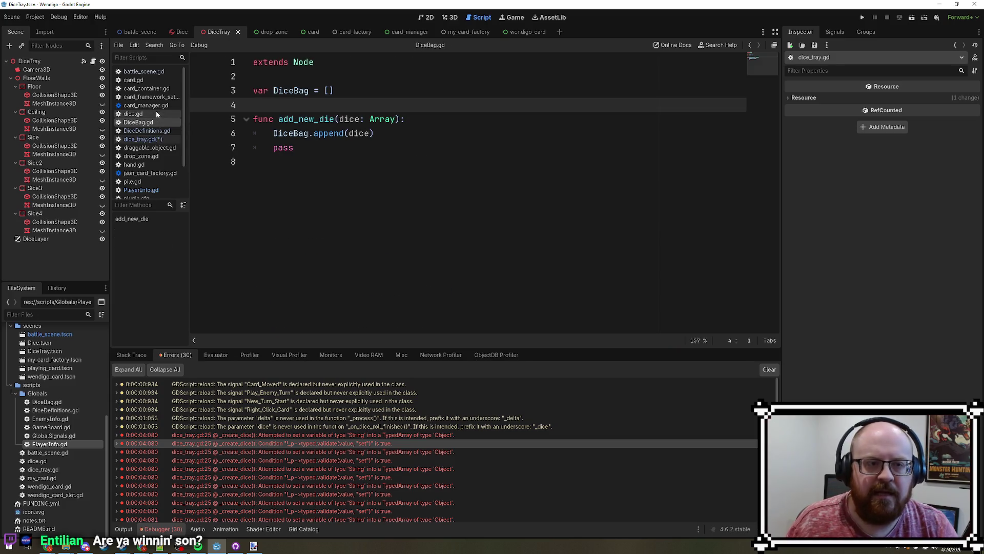
{"action": "left_click", "coordinate": [142, 139]}
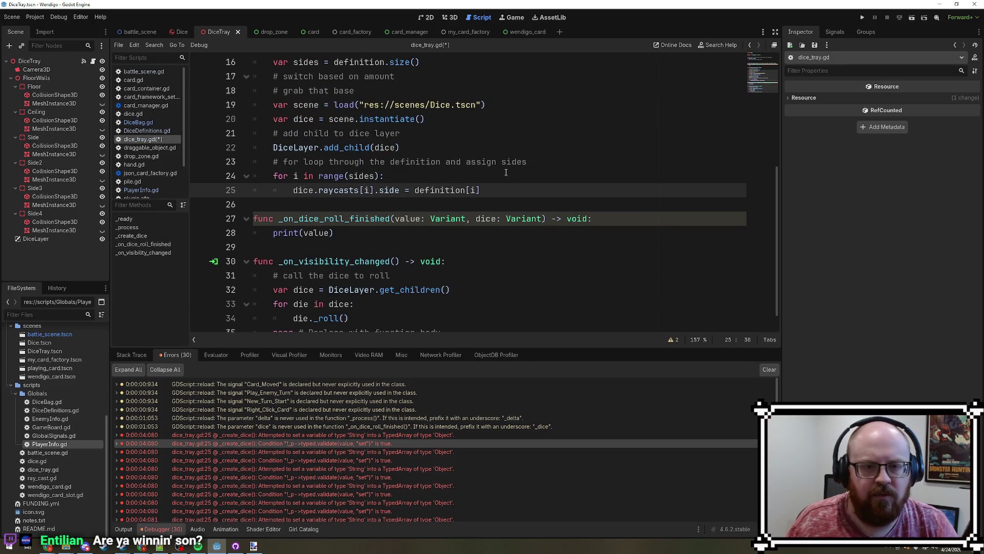
{"action": "key", "text": "ctrl+s"}
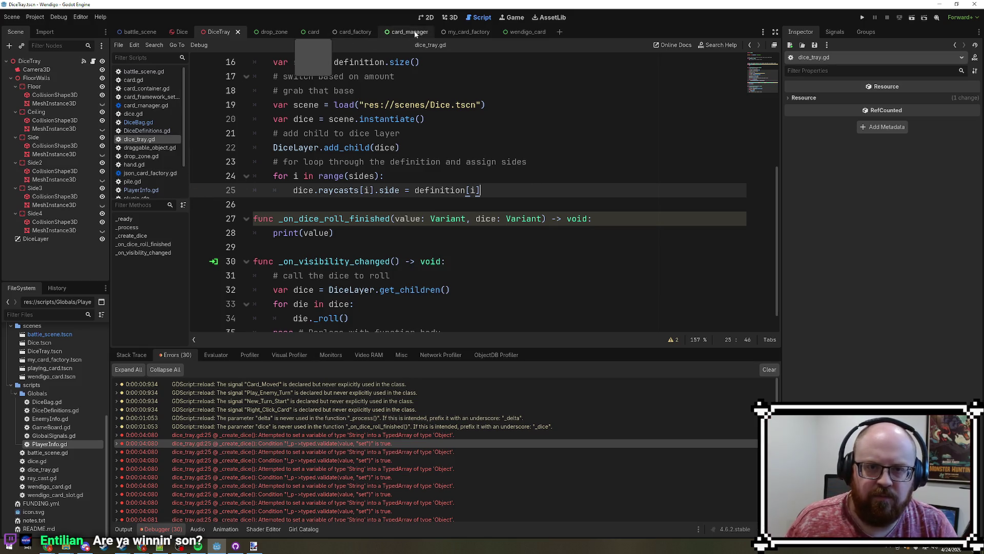
- Open the Dice scene to confirm RayCast1 shows Side 1
{"action": "scroll", "coordinate": [143, 175], "scroll_direction": "down", "scroll_amount": 1}
{"action": "scroll", "coordinate": [144, 177], "scroll_direction": "down", "scroll_amount": 1}
{"action": "scroll", "coordinate": [144, 177], "scroll_direction": "up", "scroll_amount": 2}
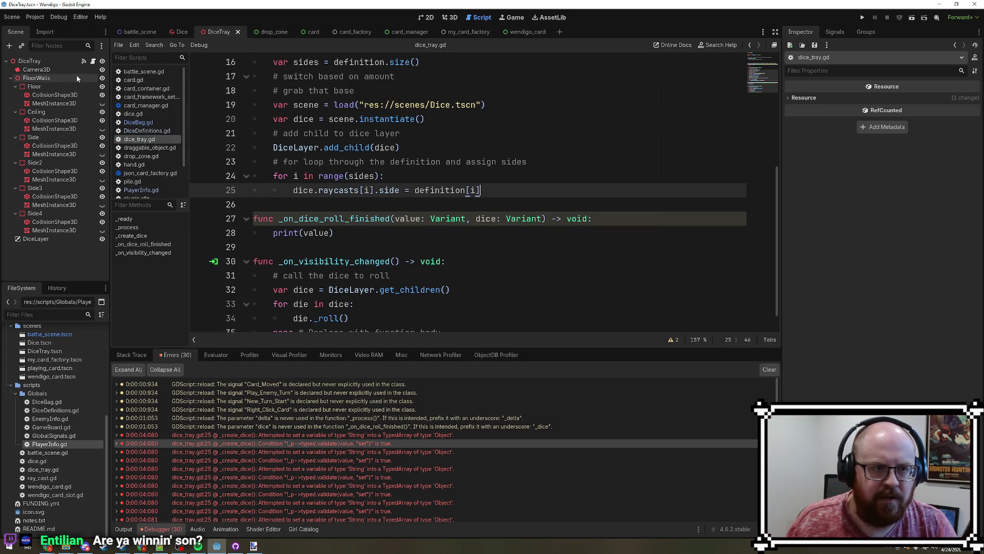
{"action": "left_click", "coordinate": [182, 32]}
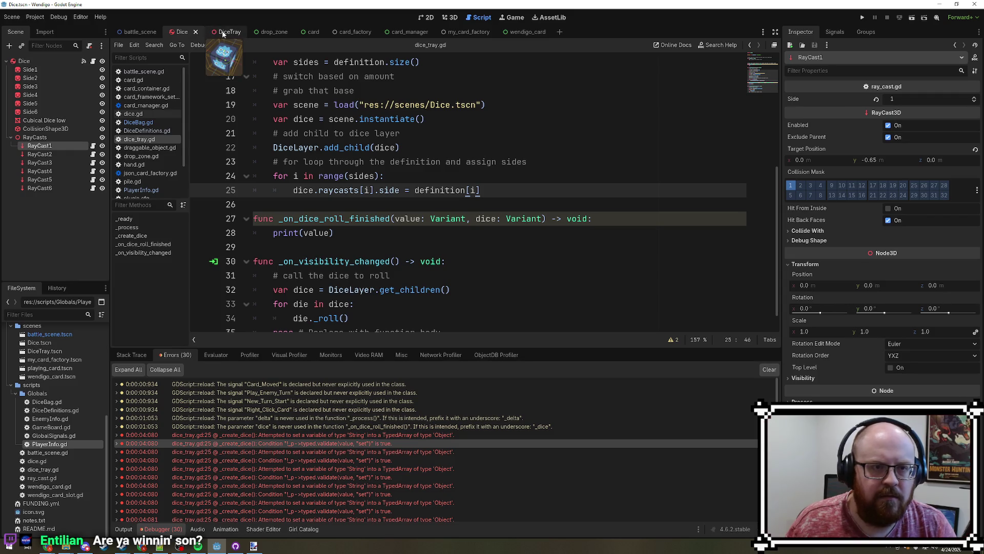
- Look over the _roll() code in dice.gd, then run the game to see two dice spawn
{"action": "left_click", "coordinate": [223, 32]}
{"action": "left_click", "coordinate": [133, 114]}
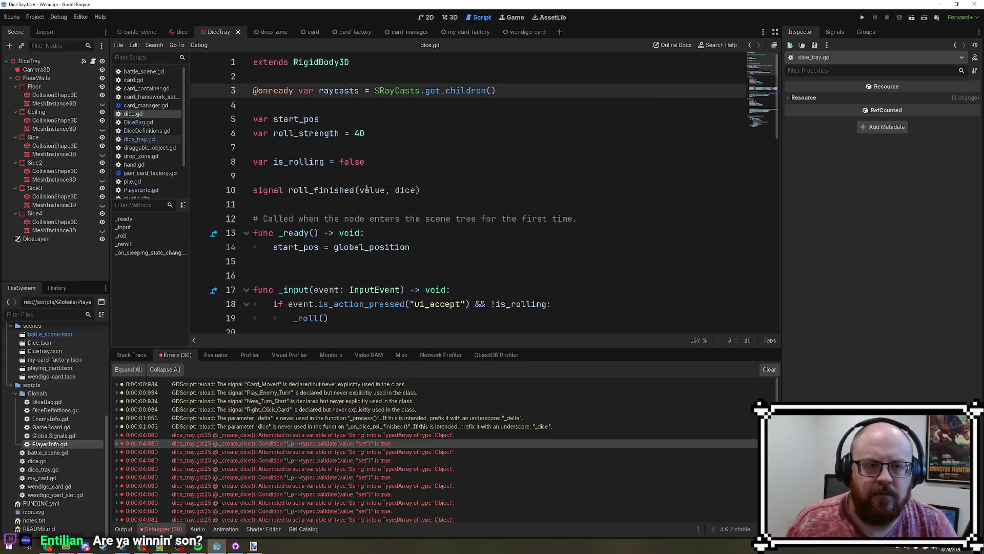
{"action": "left_click", "coordinate": [180, 31]}
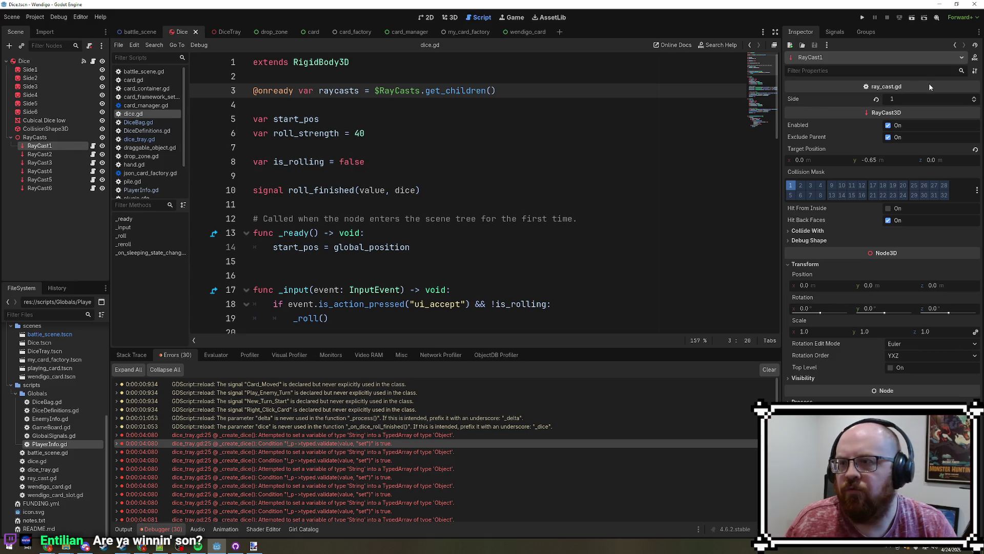
{"action": "left_click", "coordinate": [597, 161]}
{"action": "scroll", "coordinate": [601, 161], "scroll_direction": "down", "scroll_amount": 6}
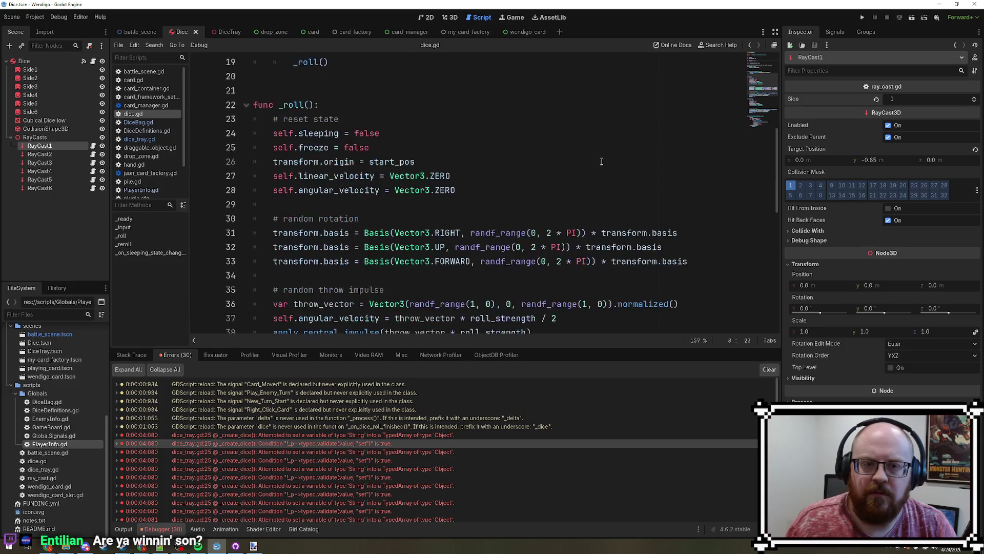
{"action": "left_click", "coordinate": [862, 19]}
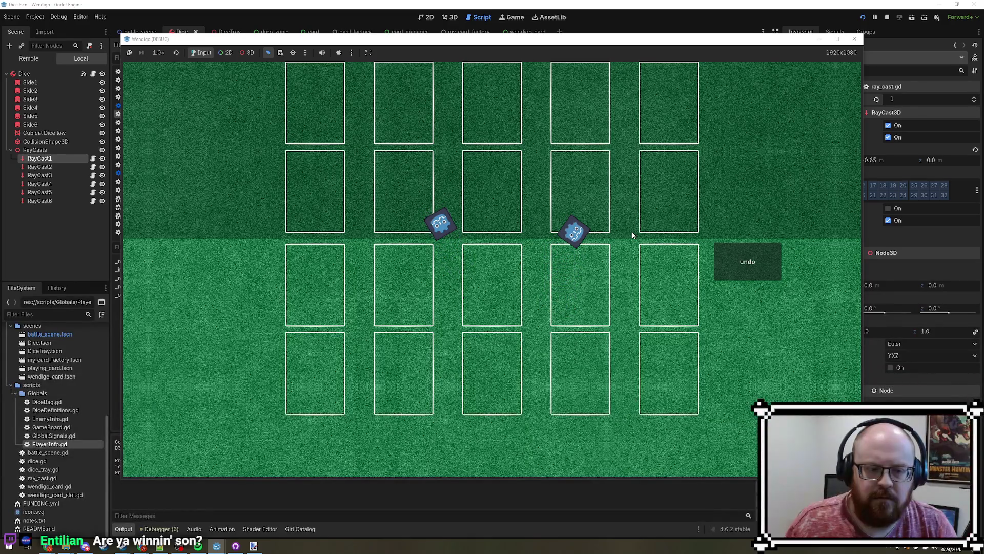
- Check the Debugger Errors tab for dice tray errors, then return to the Output log
{"action": "left_click", "coordinate": [382, 496]}
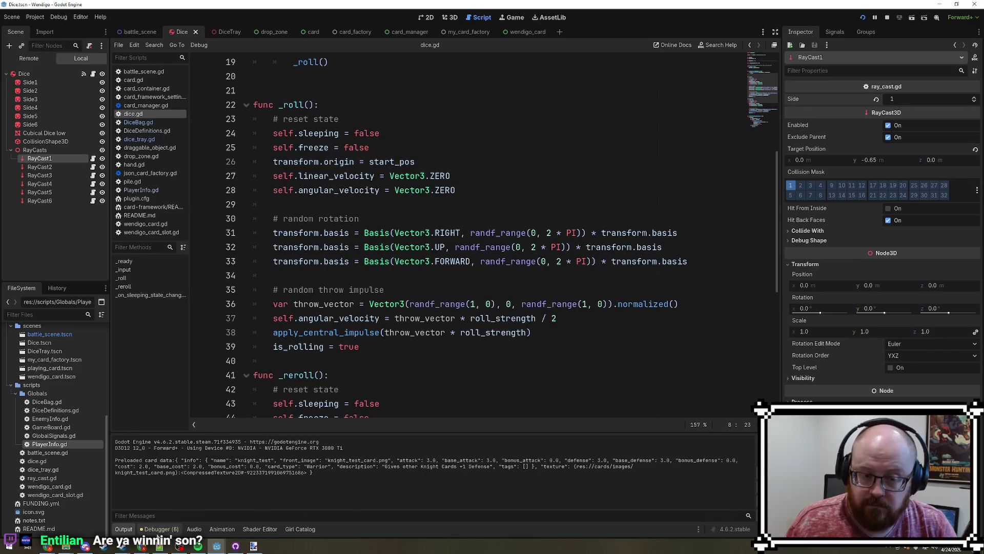
{"action": "left_click", "coordinate": [159, 529]}
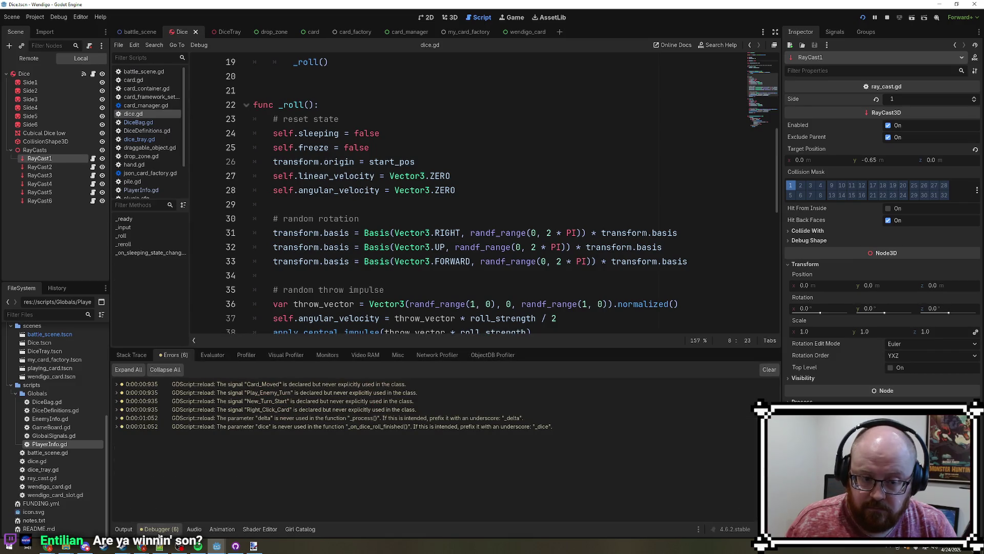
{"action": "left_click", "coordinate": [124, 529]}
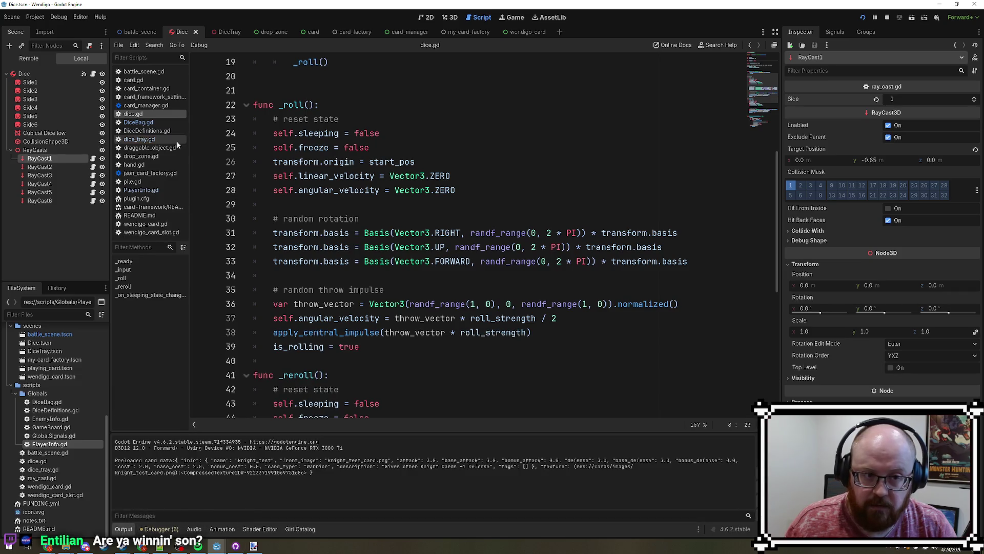
- Roll the two dice in the running game, then close the game window
{"action": "left_click", "coordinate": [237, 549]}
{"action": "left_click", "coordinate": [237, 549]}
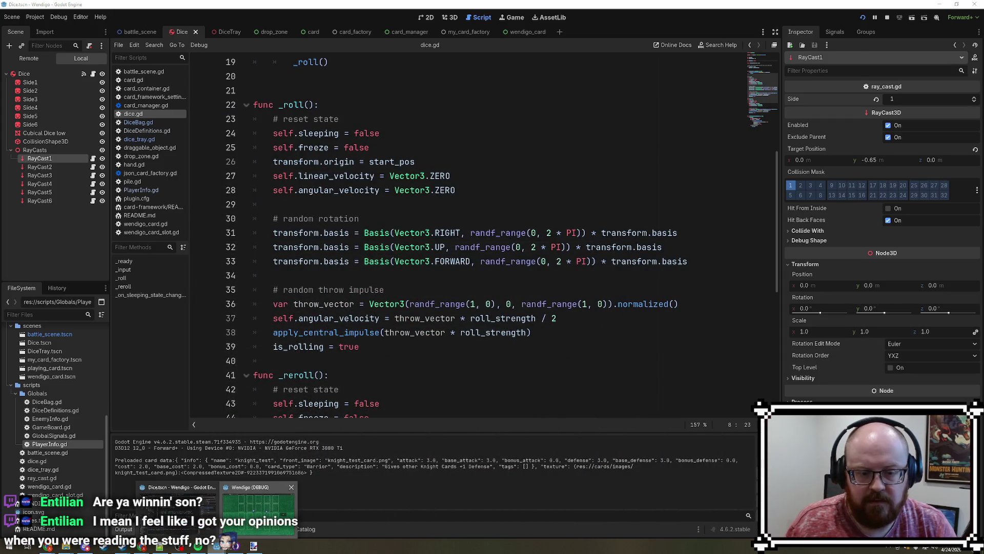
{"action": "left_click", "coordinate": [259, 548]}
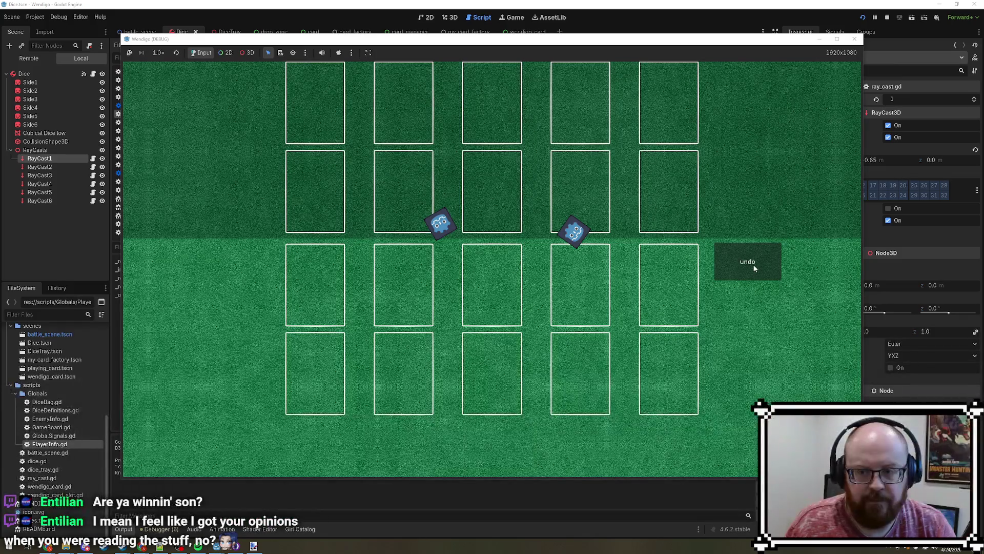
{"action": "left_click", "coordinate": [470, 289]}
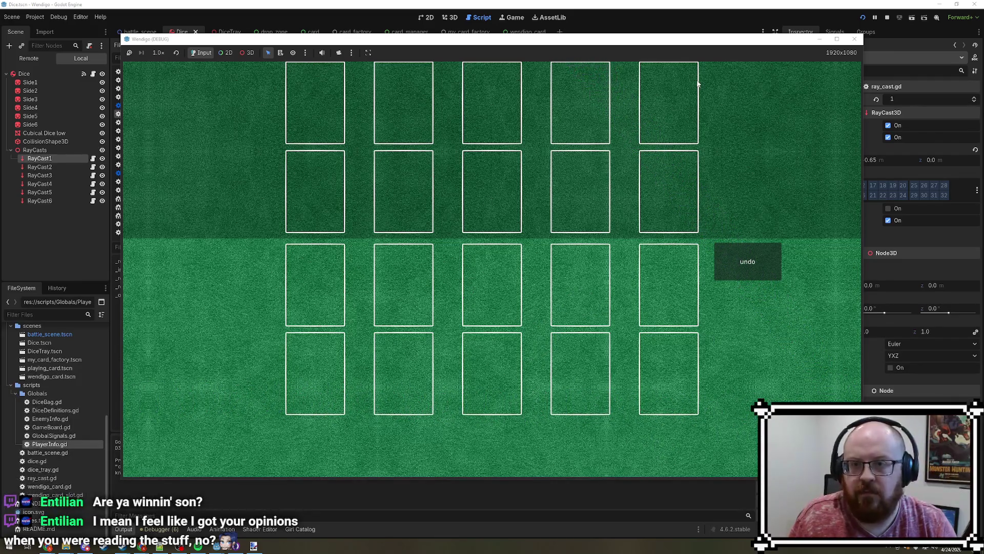
{"action": "left_click", "coordinate": [855, 40]}
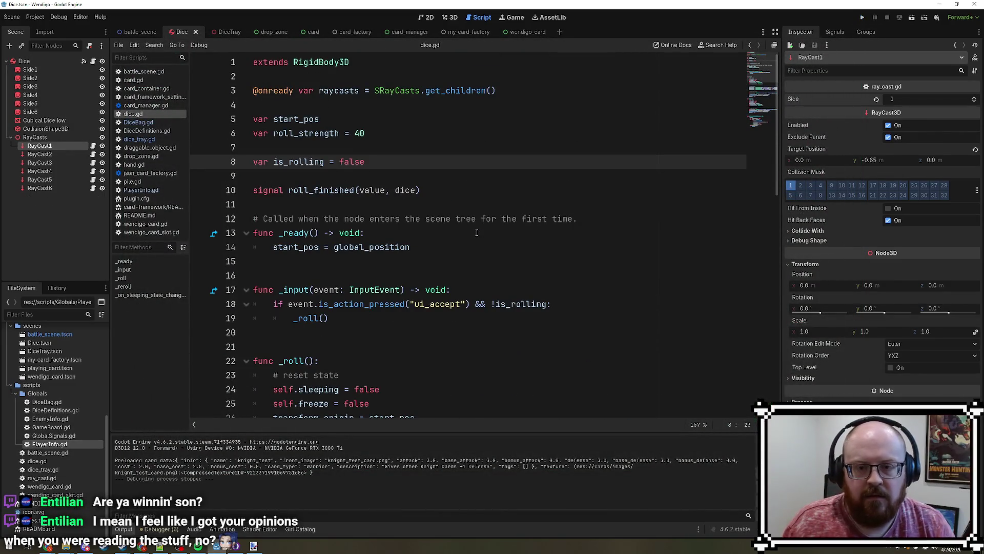
- Scroll through the dice_tray.gd script to review it
{"action": "left_click", "coordinate": [145, 121]}
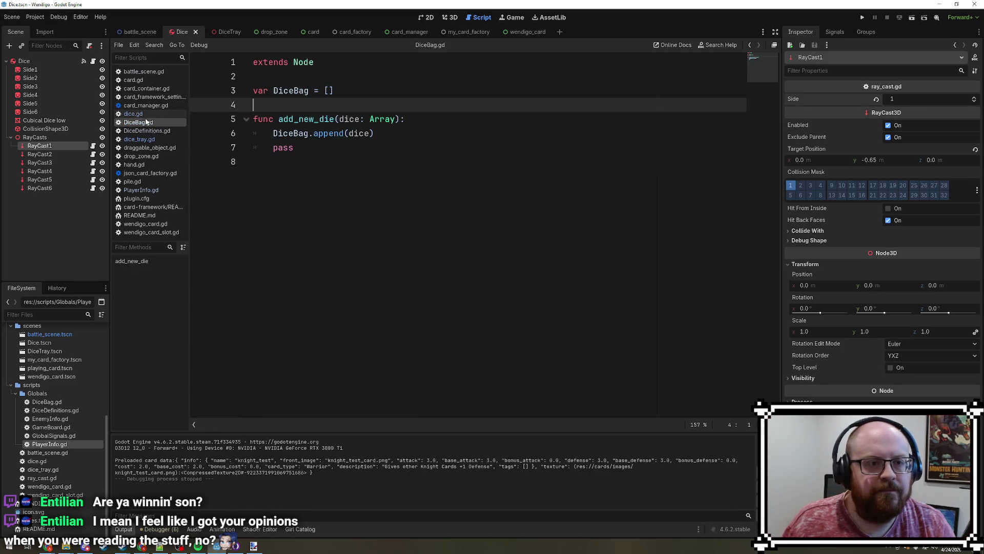
{"action": "left_click", "coordinate": [141, 114]}
{"action": "left_click", "coordinate": [147, 142]}
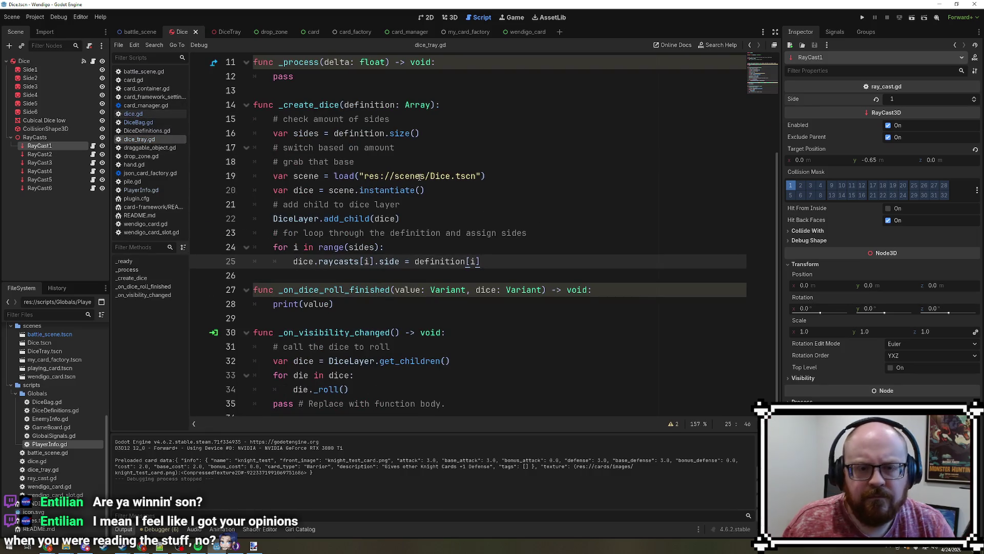
{"action": "scroll", "coordinate": [539, 250], "scroll_direction": "up", "scroll_amount": 1}
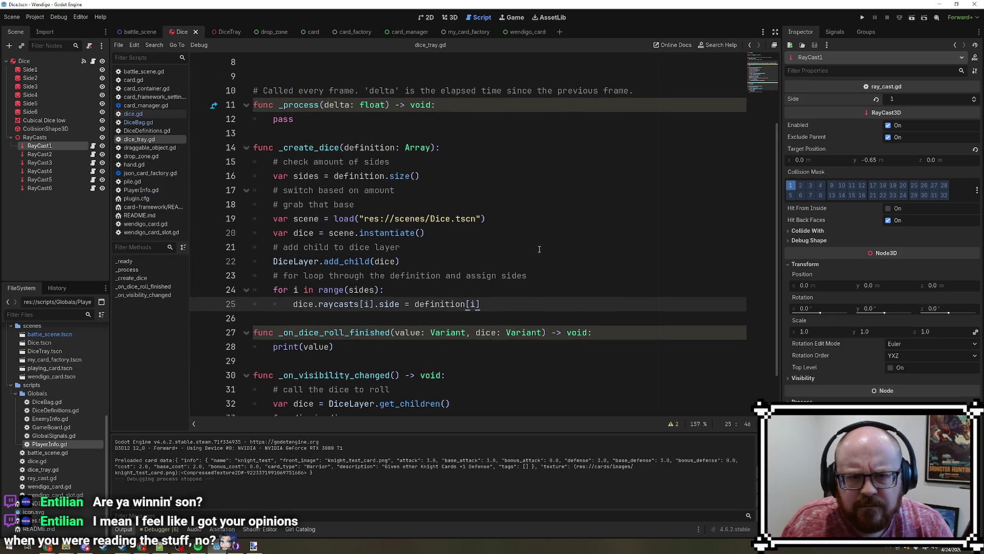
{"action": "scroll", "coordinate": [539, 249], "scroll_direction": "up", "scroll_amount": 2}
{"action": "scroll", "coordinate": [537, 247], "scroll_direction": "down", "scroll_amount": 4}
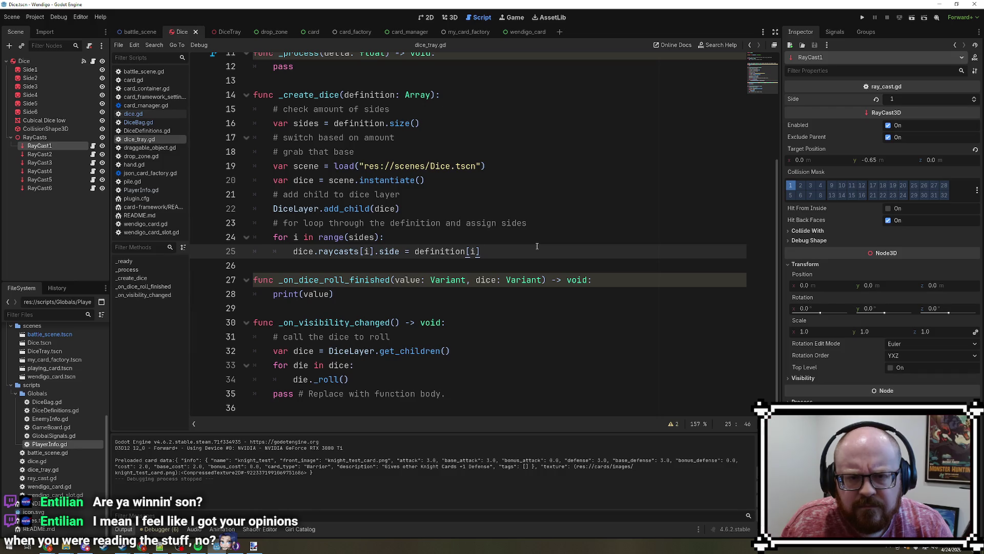
{"action": "scroll", "coordinate": [537, 246], "scroll_direction": "up", "scroll_amount": 2}
- Review the _roll and _reroll functions in dice.gd, then run the project with F5
{"action": "left_click", "coordinate": [151, 114]}
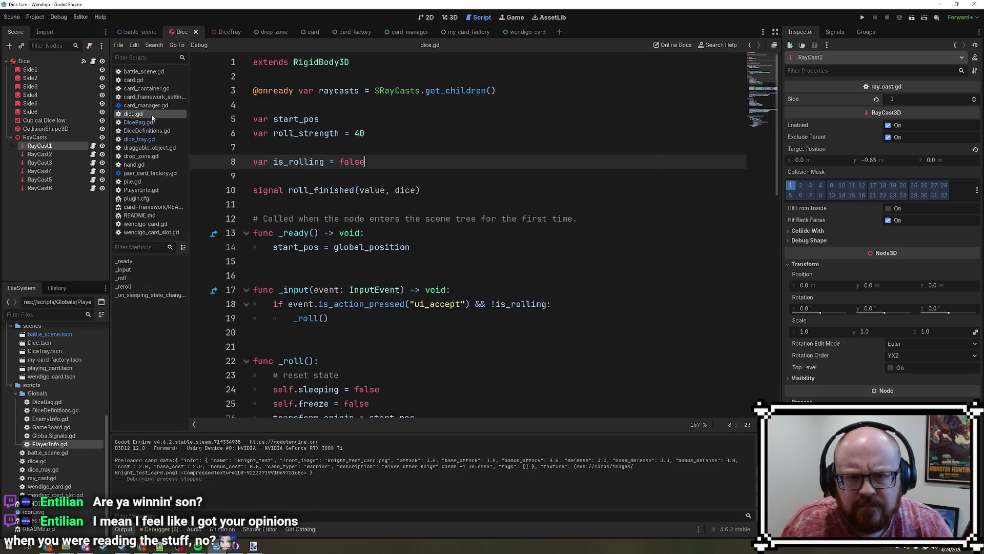
{"action": "scroll", "coordinate": [623, 152], "scroll_direction": "down", "scroll_amount": 1}
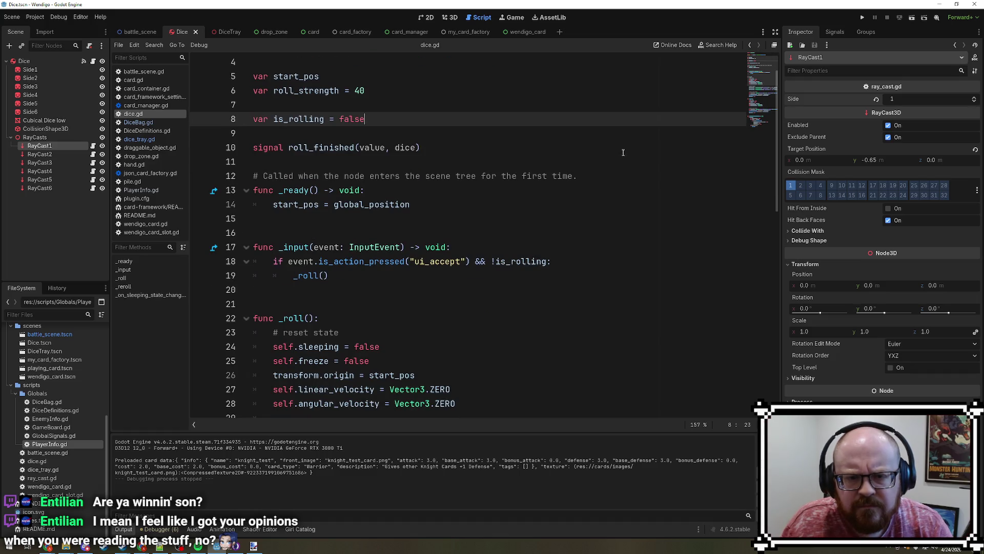
{"action": "scroll", "coordinate": [623, 152], "scroll_direction": "down", "scroll_amount": 4}
{"action": "scroll", "coordinate": [623, 153], "scroll_direction": "down", "scroll_amount": 1}
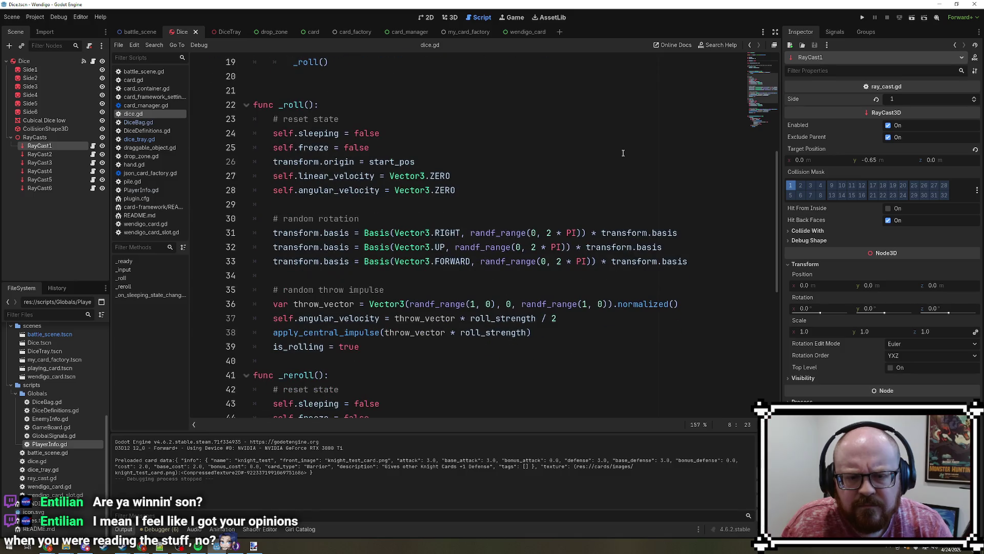
{"action": "scroll", "coordinate": [623, 153], "scroll_direction": "down", "scroll_amount": 4}
{"action": "scroll", "coordinate": [623, 154], "scroll_direction": "down", "scroll_amount": 4}
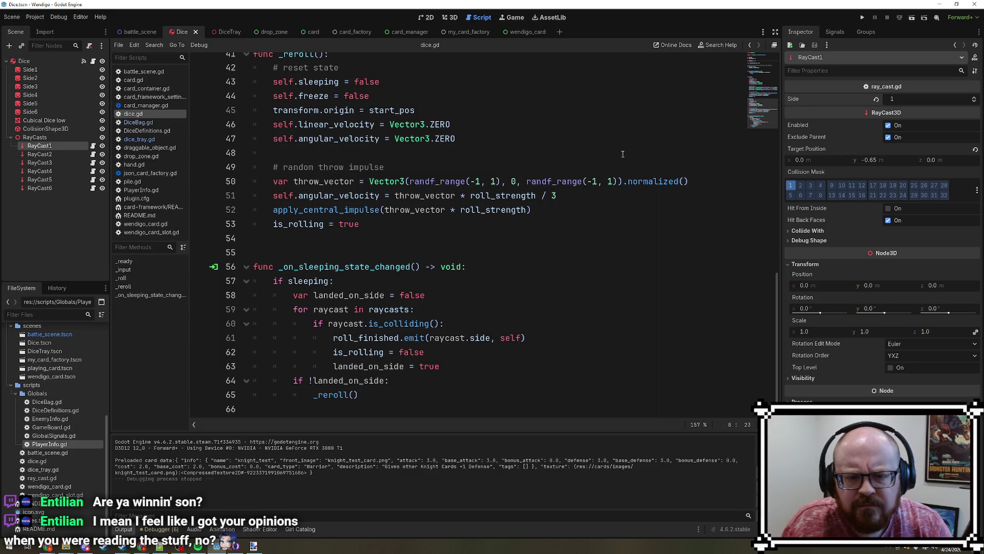
{"action": "scroll", "coordinate": [623, 154], "scroll_direction": "up", "scroll_amount": 13}
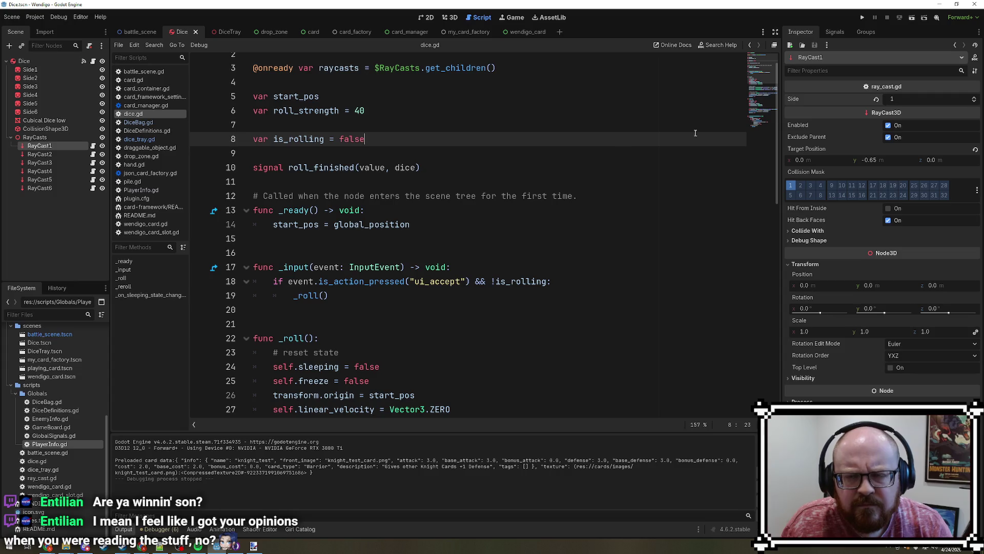
{"action": "key", "text": "F5"}
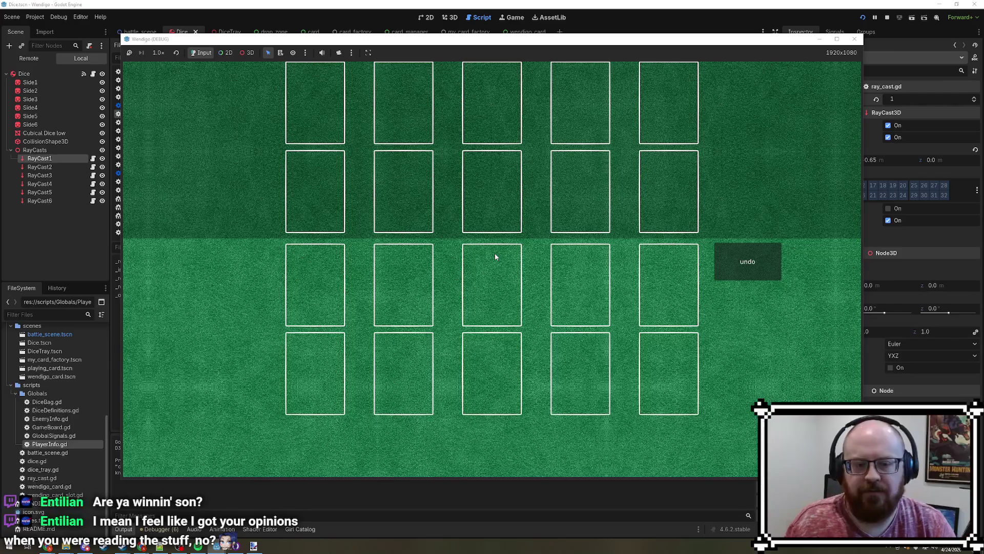
- In the Remote tree, expand BattleScene through DiceLayer and DiceTray down to the live Dice
{"action": "left_click", "coordinate": [271, 528]}
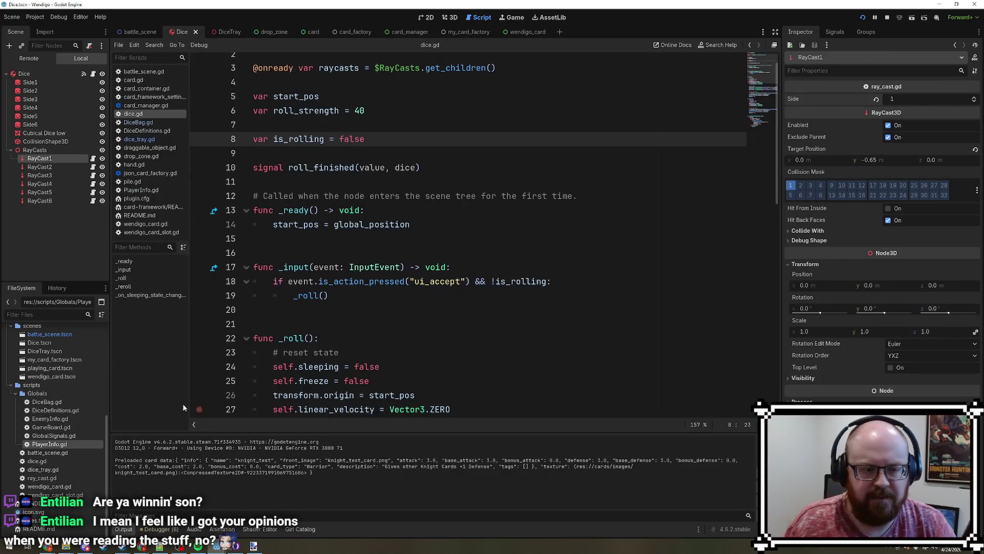
{"action": "left_click", "coordinate": [46, 60]}
{"action": "left_click", "coordinate": [11, 133]}
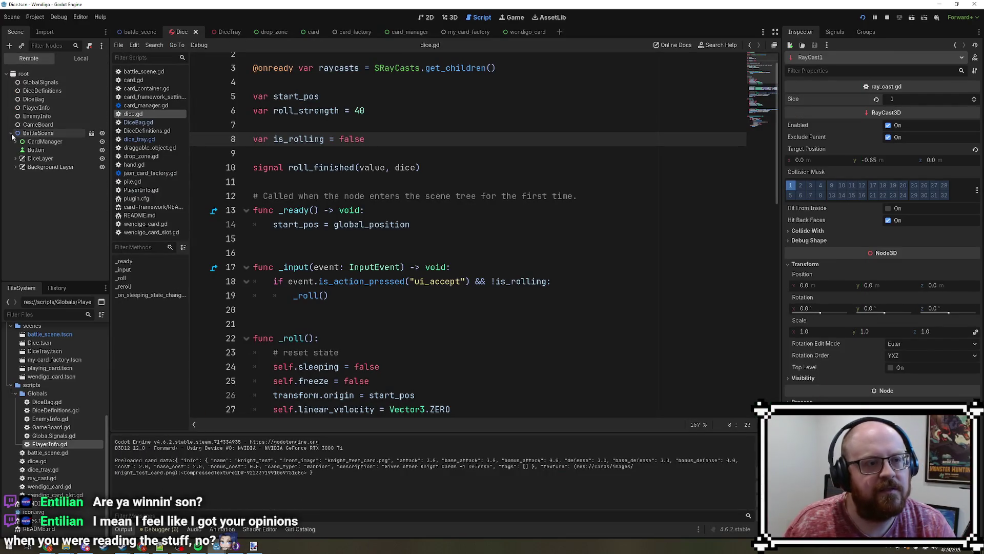
{"action": "left_click", "coordinate": [16, 159]}
{"action": "left_click", "coordinate": [20, 167]}
{"action": "left_click", "coordinate": [25, 176]}
{"action": "left_click", "coordinate": [29, 184]}
{"action": "left_click", "coordinate": [34, 209]}
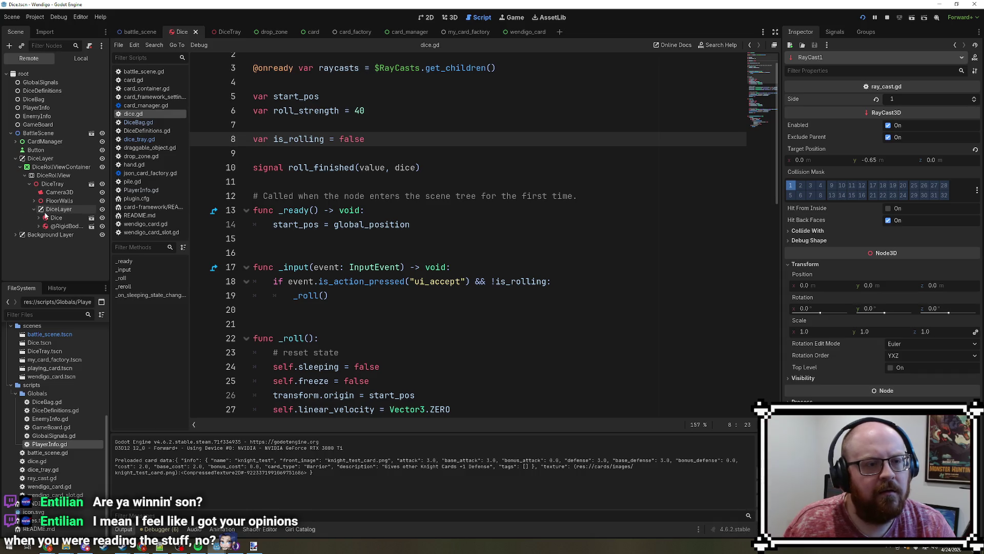
{"action": "left_click", "coordinate": [45, 216]}
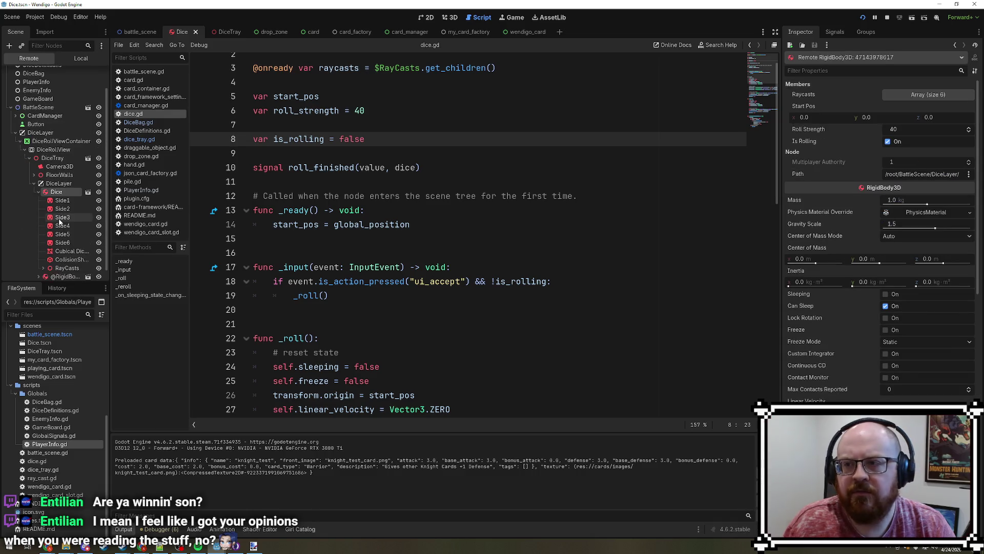
- Inspect the live die's Side1, Side3, RayCast1 and RayCast4, then stop the game
{"action": "left_click", "coordinate": [65, 188]}
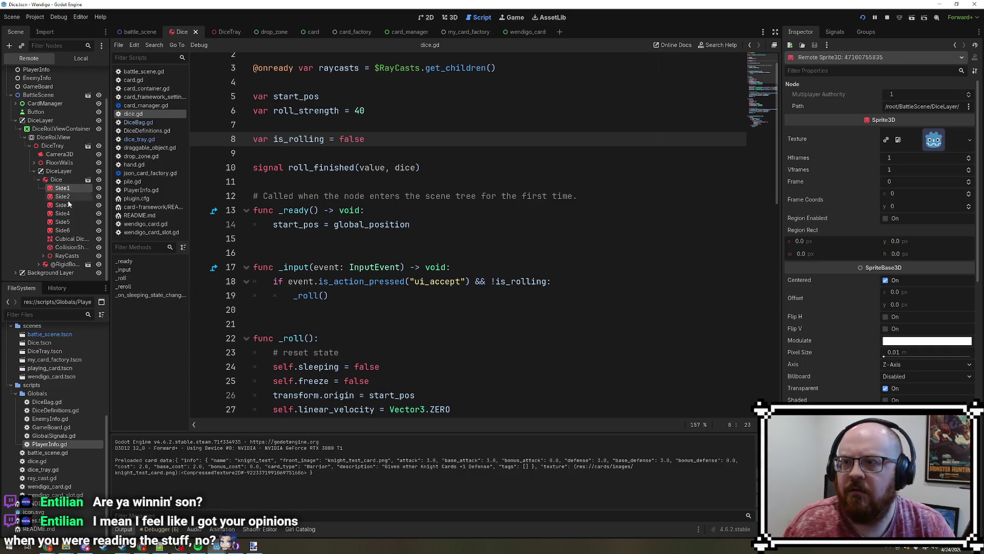
{"action": "left_click", "coordinate": [69, 205]}
{"action": "left_click", "coordinate": [43, 256]}
{"action": "left_click", "coordinate": [79, 264]}
{"action": "scroll", "coordinate": [80, 246], "scroll_direction": "down", "scroll_amount": 2}
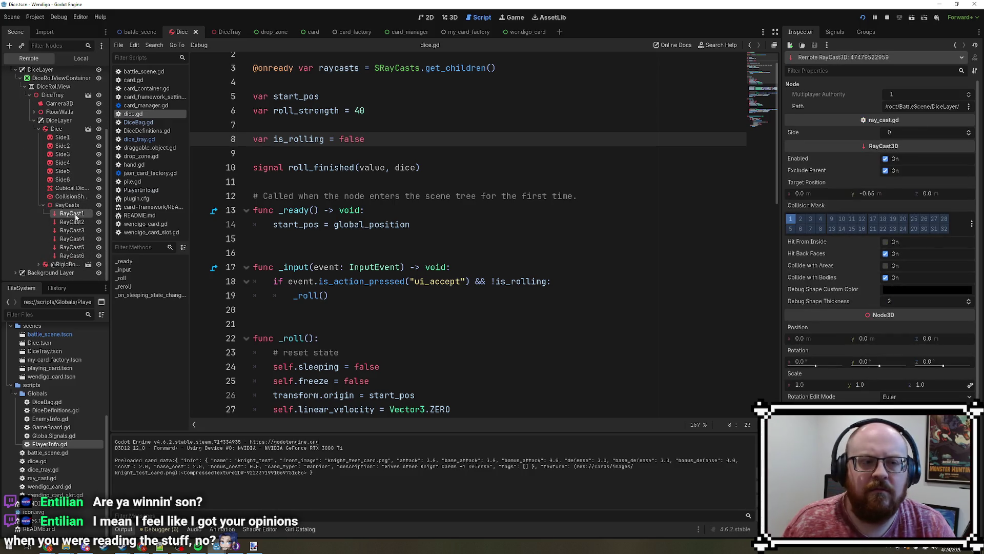
{"action": "left_click", "coordinate": [72, 230]}
{"action": "left_click", "coordinate": [71, 239]}
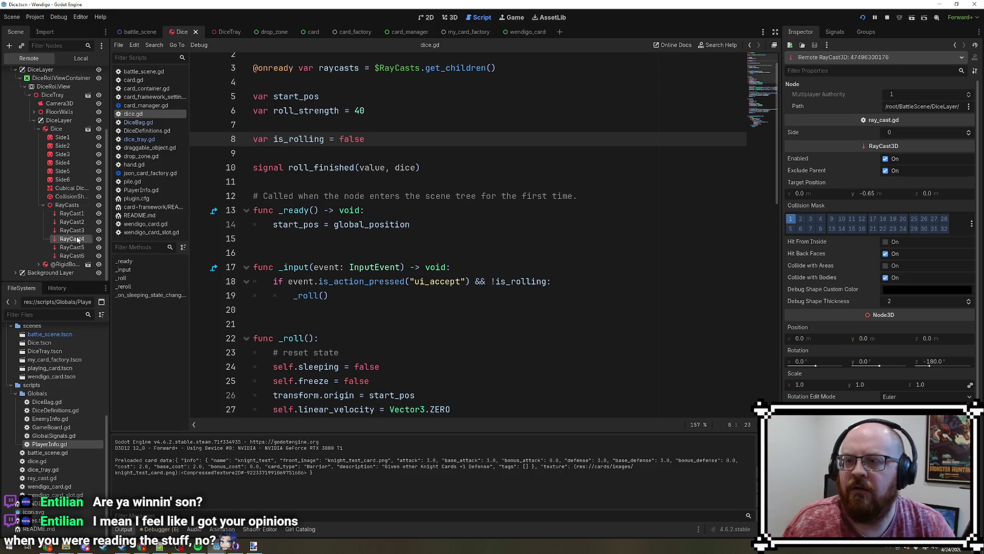
{"action": "left_click", "coordinate": [888, 17]}
{"action": "left_click", "coordinate": [41, 146]}
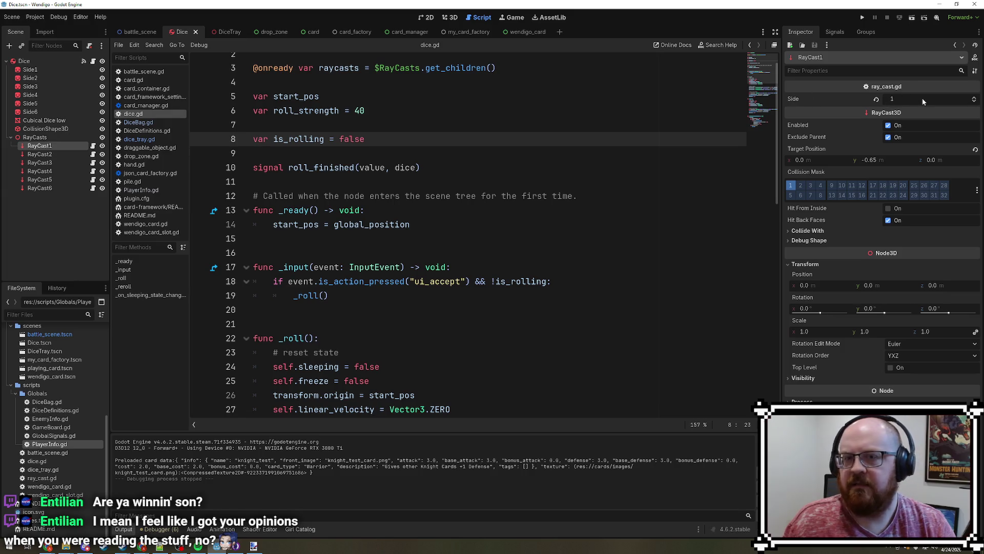
- Change the exported side variable in ray_cast.gd from int to String, then test-run the game
{"action": "left_click", "coordinate": [93, 146]}
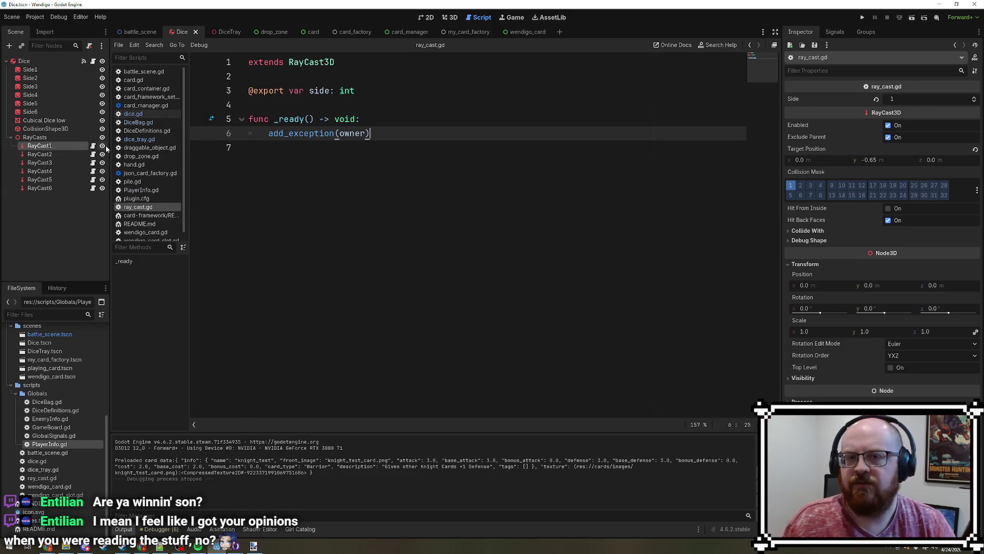
{"action": "double_click", "coordinate": [352, 91]}
{"action": "type", "text": "String"}
{"action": "key", "text": "Return"}
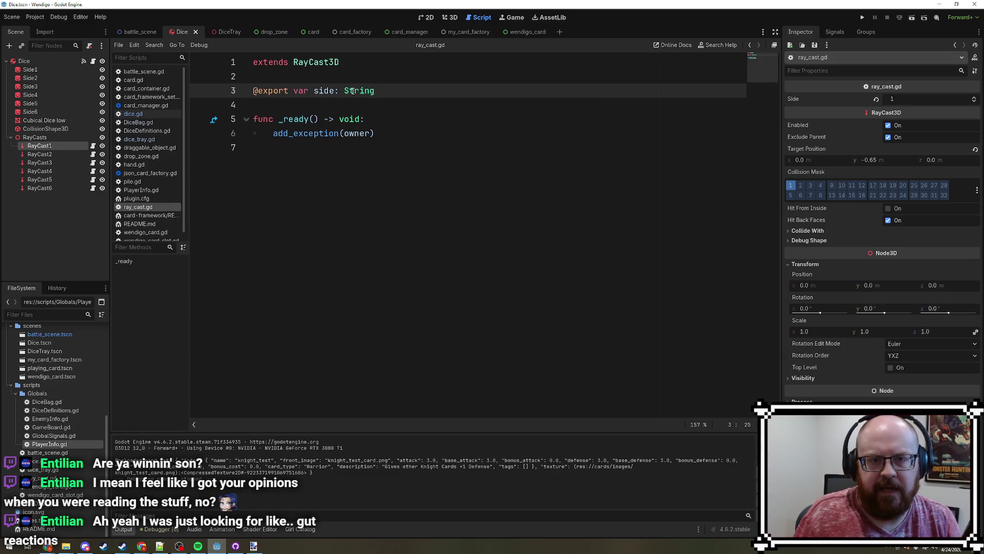
{"action": "key", "text": "F6"}
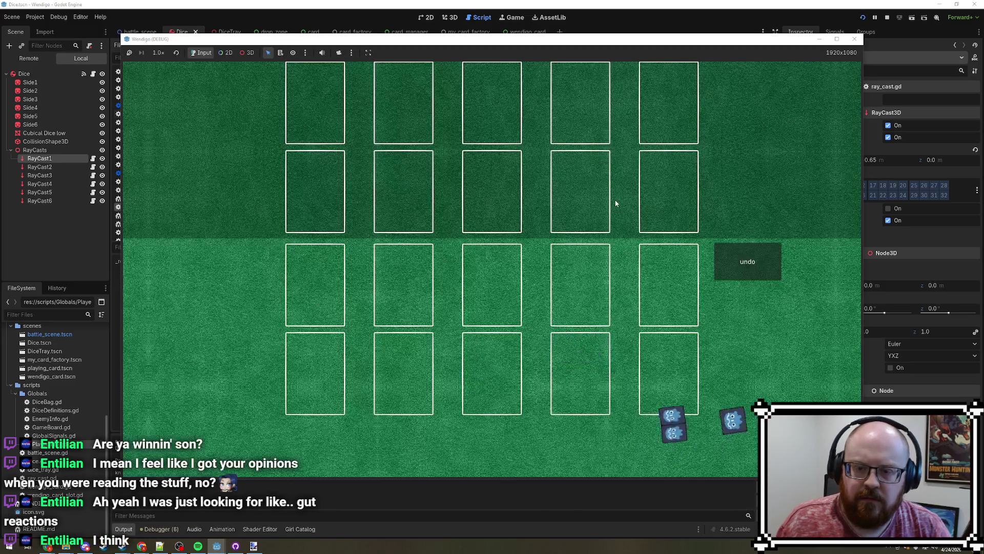
{"action": "mouse_move", "coordinate": [467, 40]}
{"action": "left_mouse_down"}
{"action": "mouse_move", "coordinate": [559, 39]}
{"action": "mouse_move", "coordinate": [546, 42]}
{"action": "left_mouse_up"}
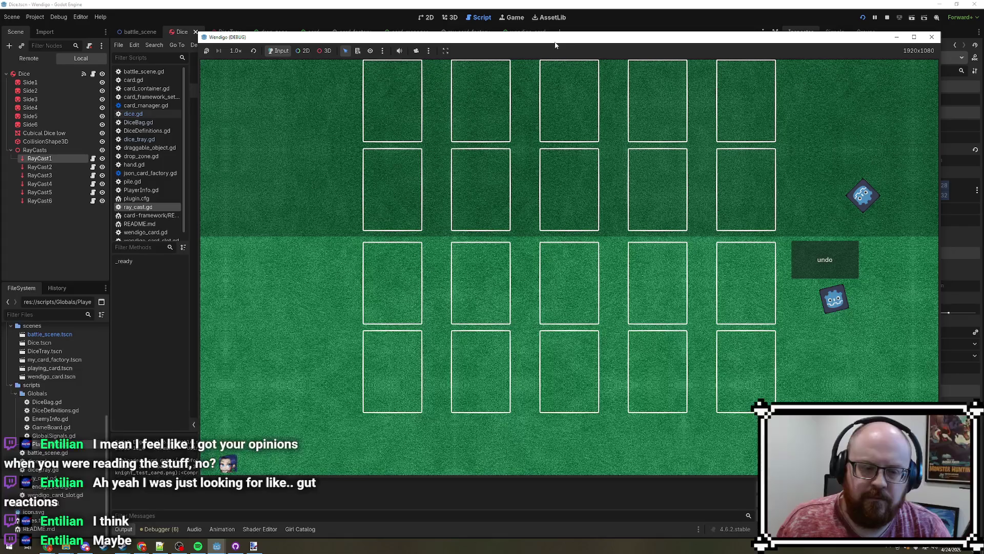
{"action": "key", "text": "F8"}
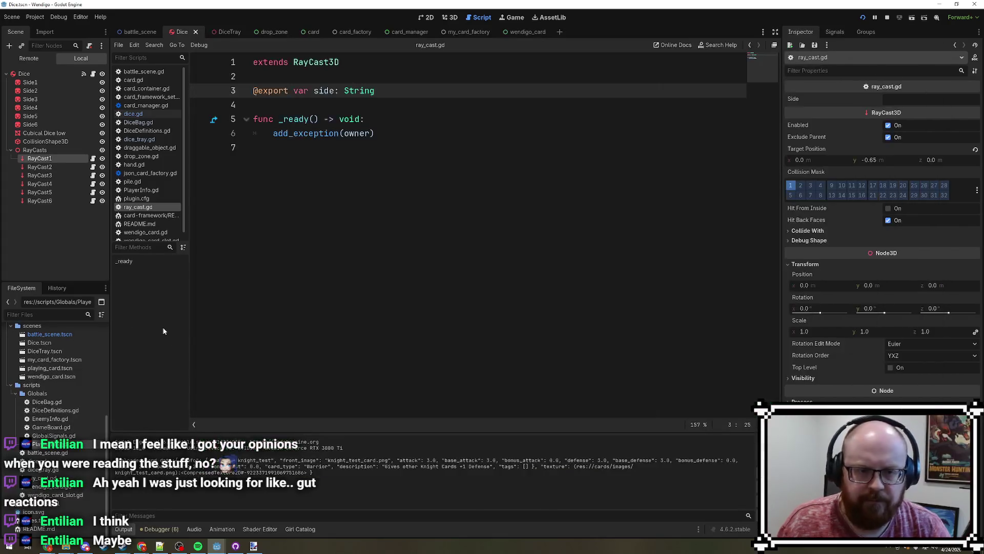
- Jump from the Errors tab to the unused delta and _on_dice_roll_finished warnings in dice_tray.gd
{"action": "left_click", "coordinate": [160, 530]}
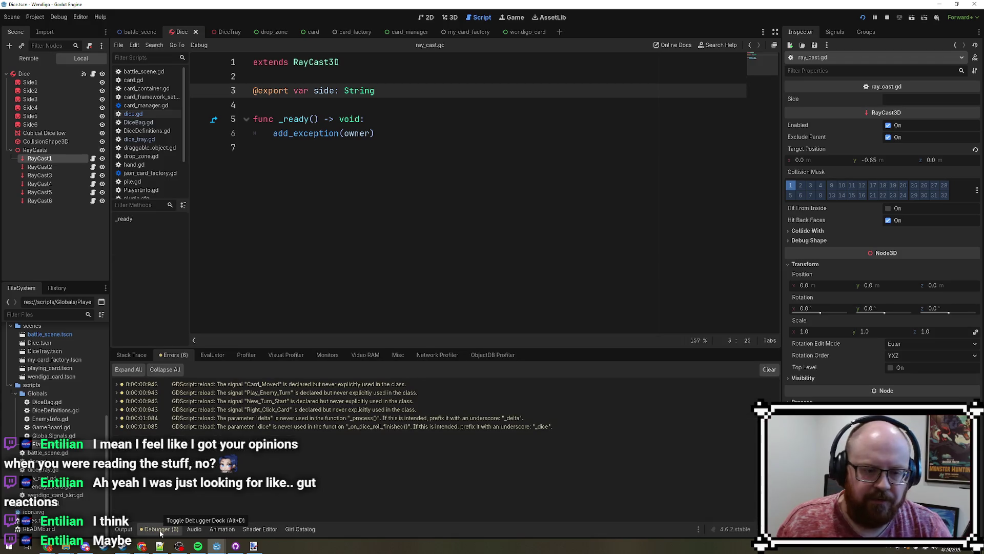
{"action": "double_click", "coordinate": [396, 419]}
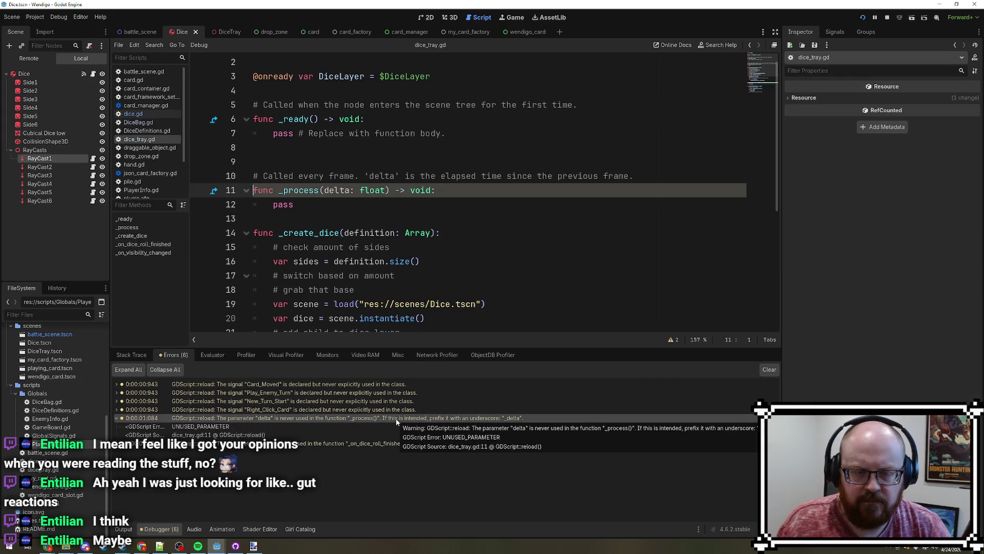
{"action": "double_click", "coordinate": [378, 444]}
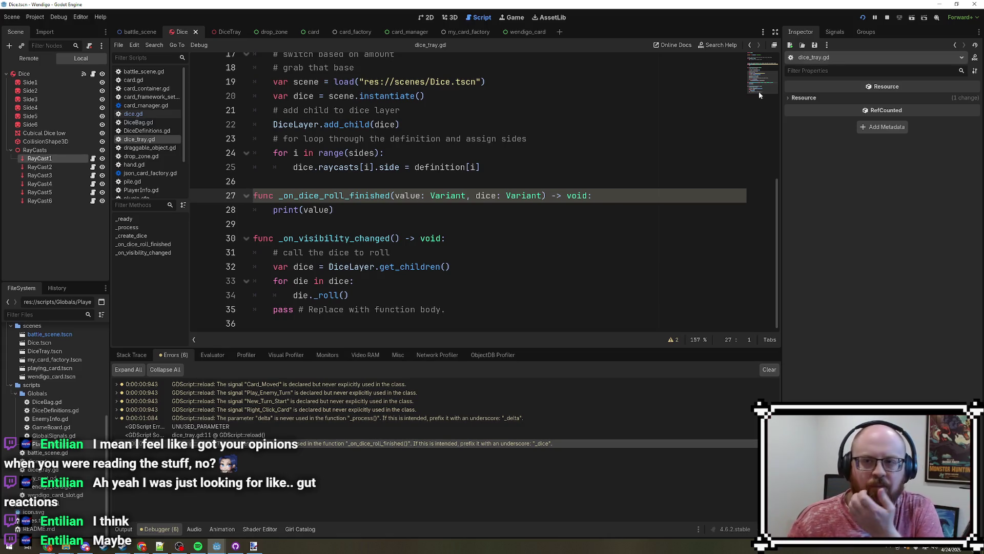
- Stop the game, run it again, and close the game window
{"action": "left_click", "coordinate": [887, 17]}
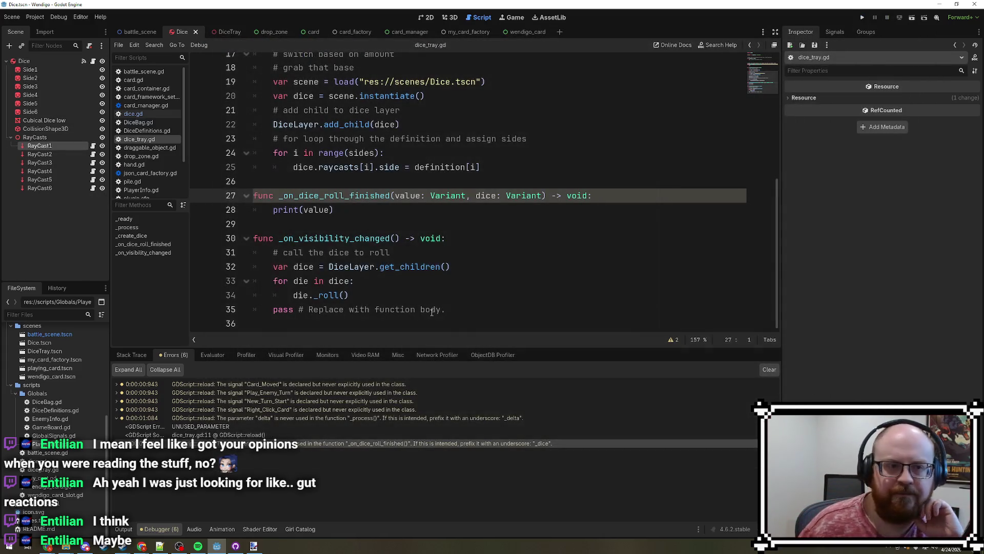
{"action": "scroll", "coordinate": [423, 321], "scroll_direction": "up", "scroll_amount": 3}
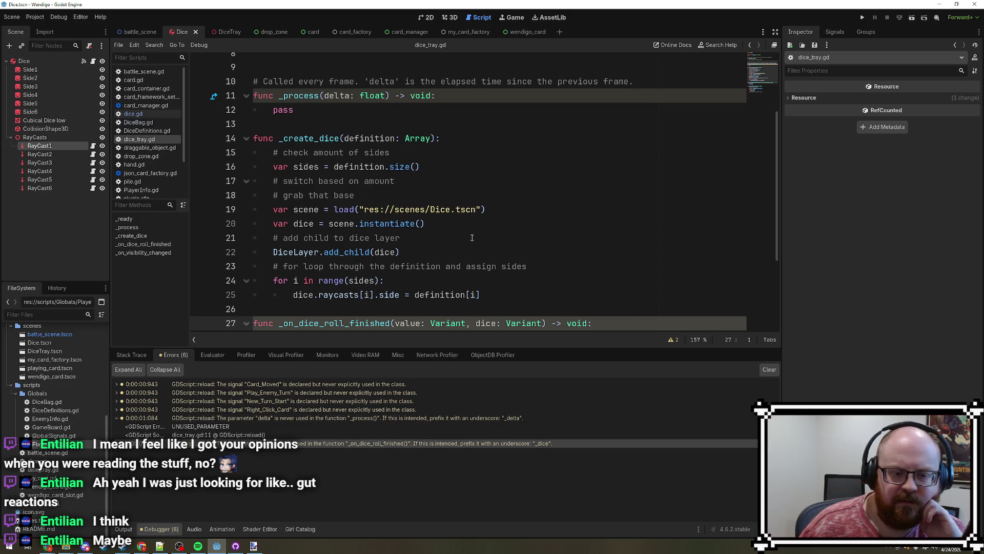
{"action": "left_click", "coordinate": [863, 18]}
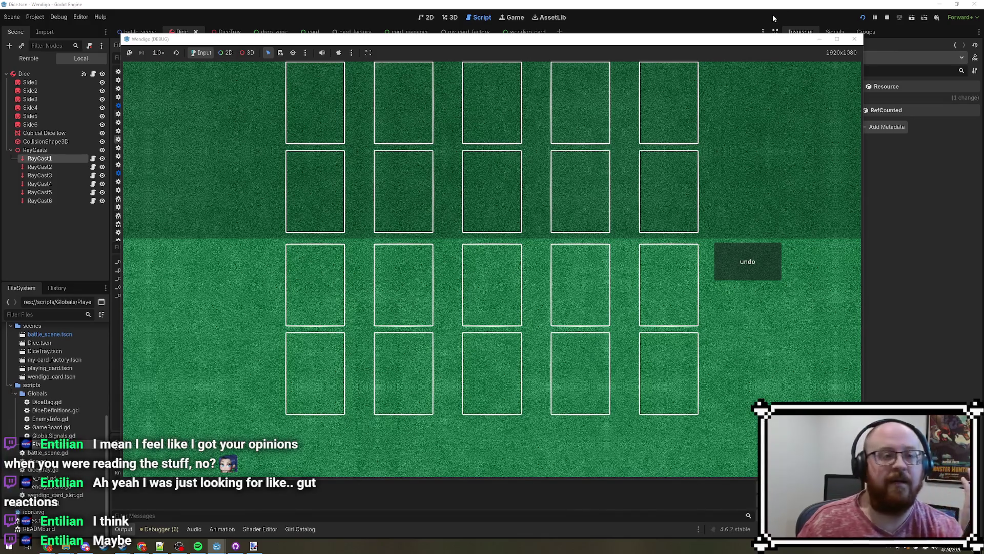
{"action": "left_click", "coordinate": [855, 41]}
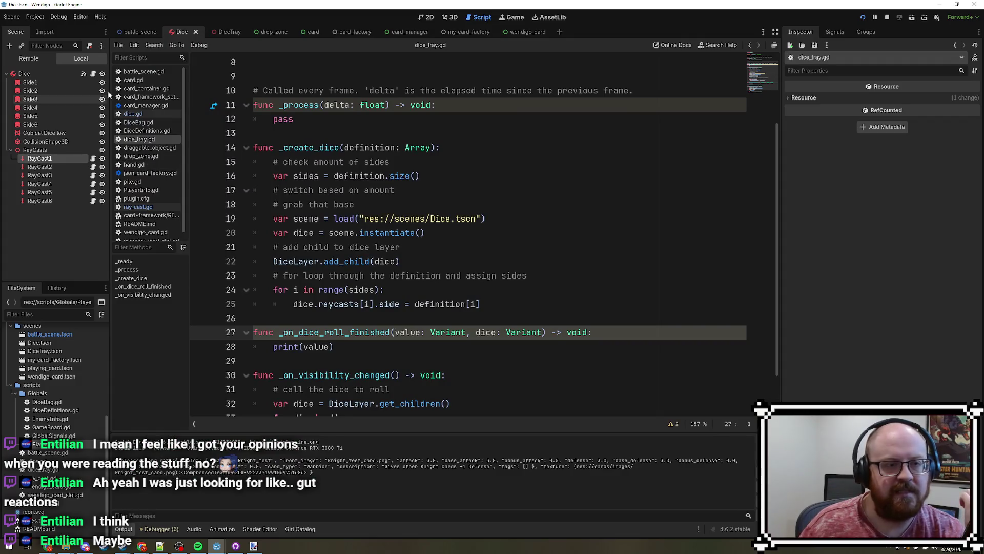
- Select the live die's RayCast1 and then the Dice body in the Remote tree
{"action": "left_click", "coordinate": [29, 58]}
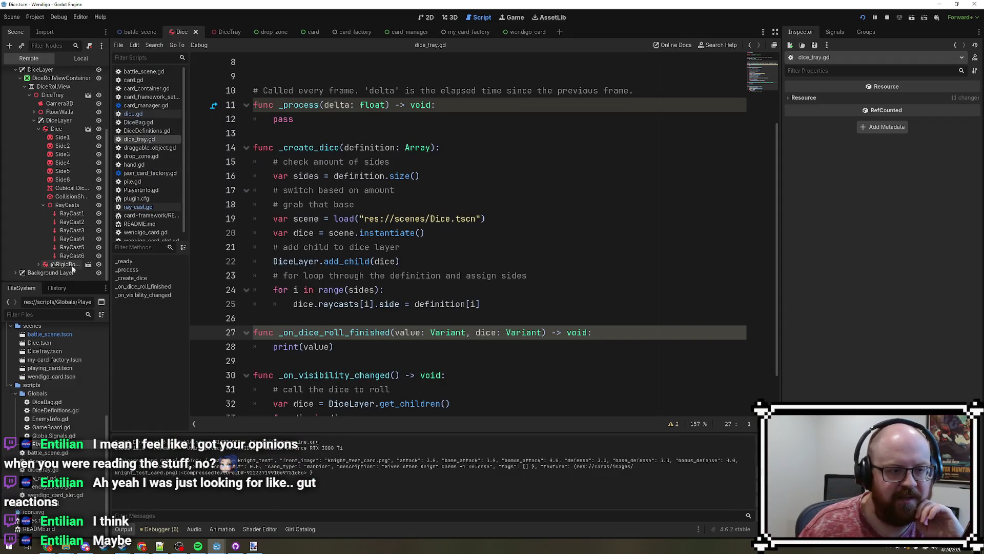
{"action": "left_click", "coordinate": [72, 214]}
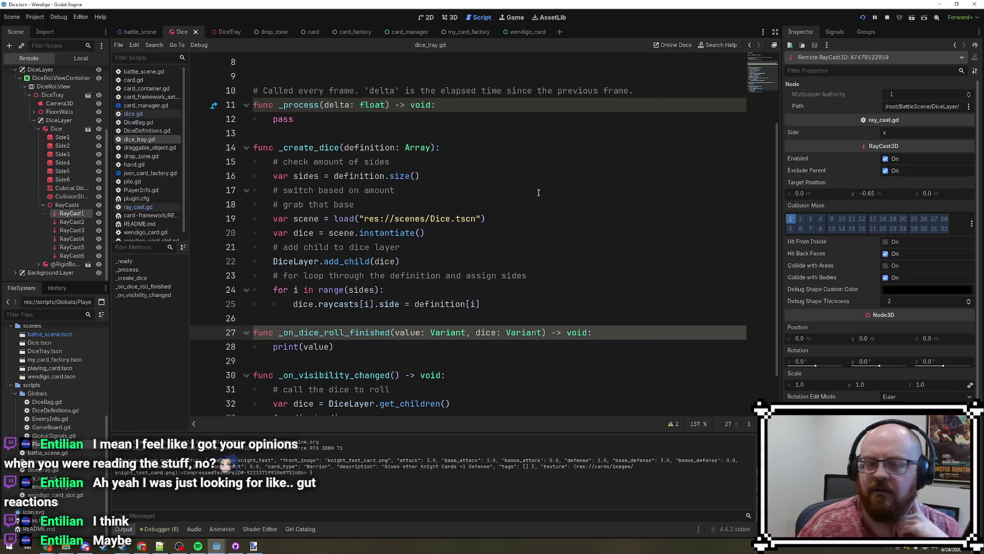
{"action": "left_click", "coordinate": [58, 129]}
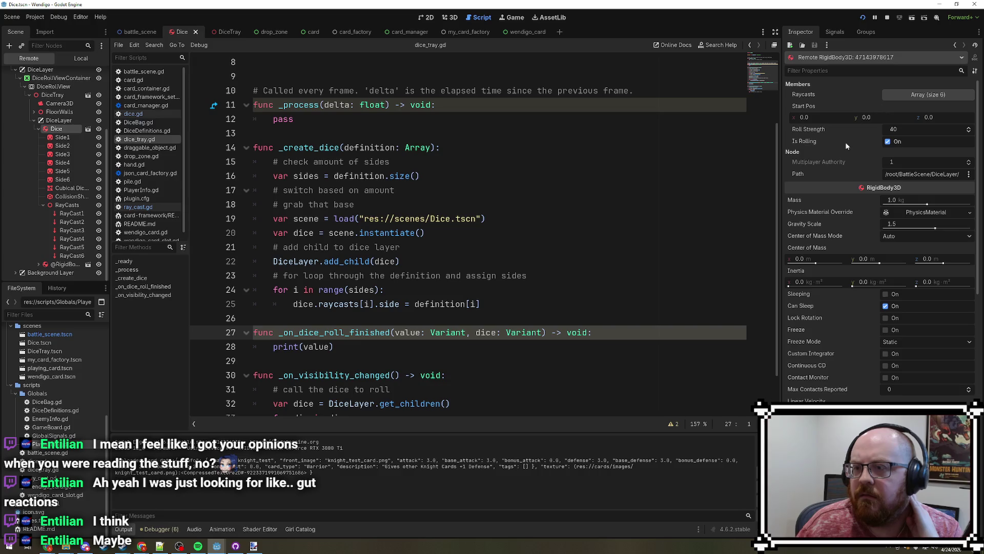
- Expand and collapse the Dice's Physics Material Override, then view the DiceTray scene in 3D
{"action": "scroll", "coordinate": [846, 137], "scroll_direction": "down", "scroll_amount": 2}
{"action": "left_click", "coordinate": [934, 156]}
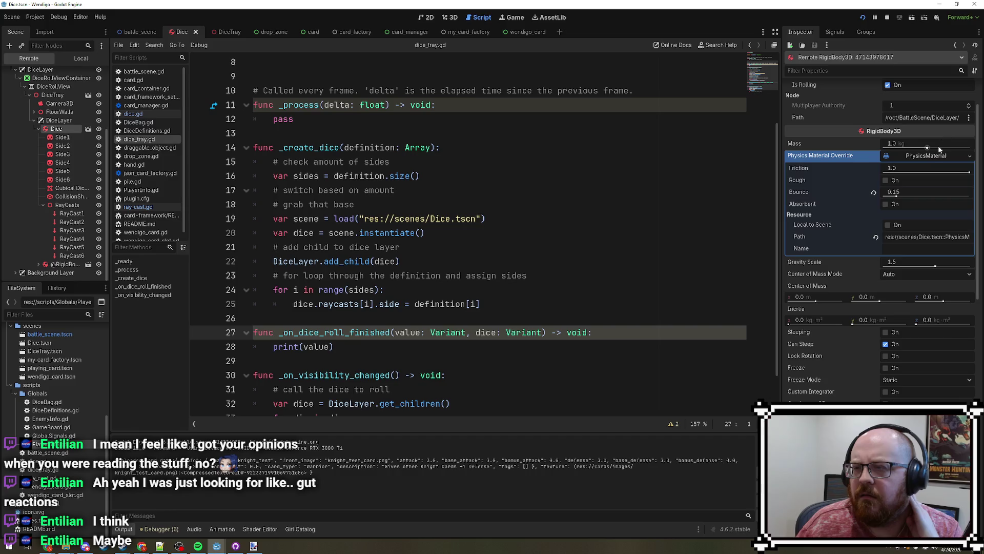
{"action": "left_click", "coordinate": [935, 156]}
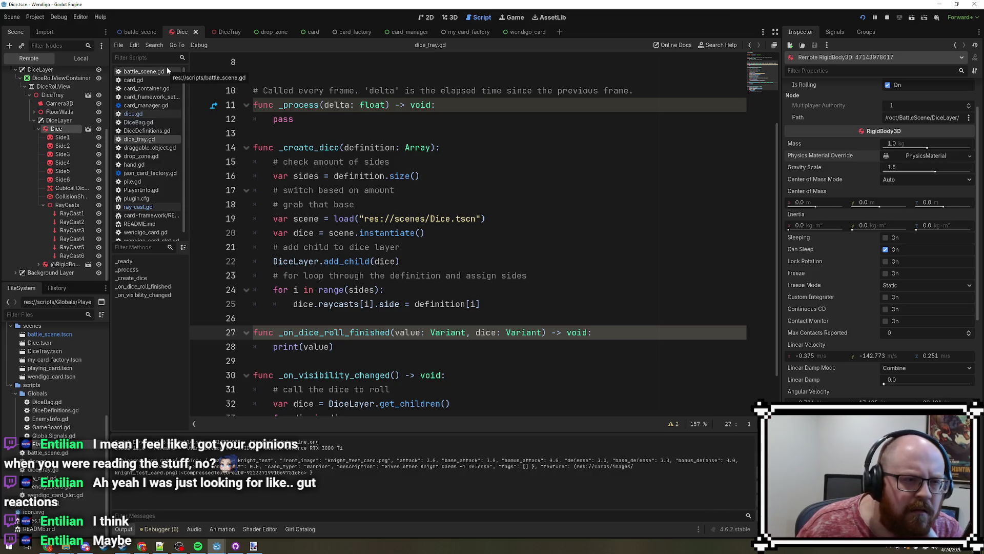
{"action": "left_click", "coordinate": [447, 17]}
{"action": "left_click", "coordinate": [230, 32]}
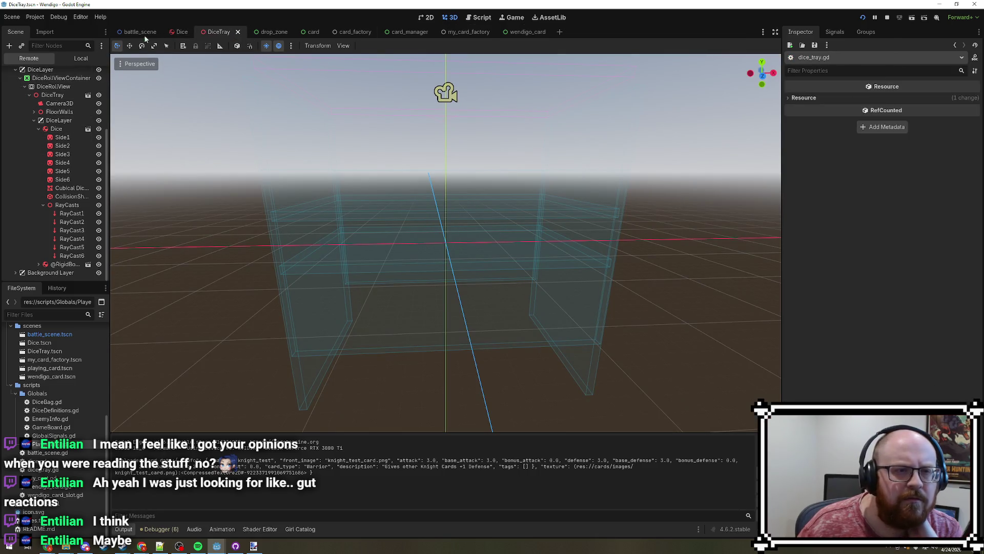
- Stop the game, make the four wall, ceiling and floor meshes visible, and run again
{"action": "left_click", "coordinate": [81, 58]}
{"action": "left_click", "coordinate": [886, 18]}
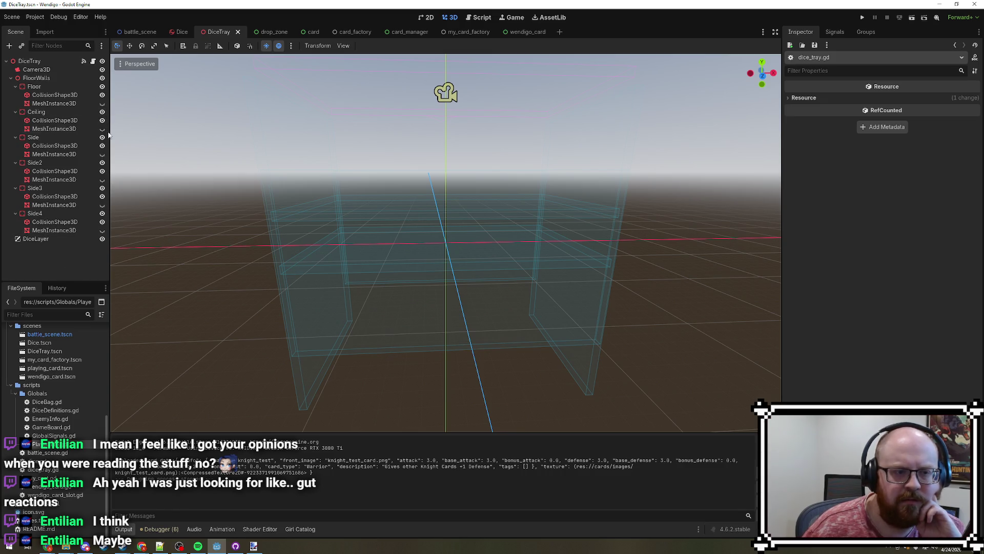
{"action": "left_click", "coordinate": [102, 230]}
{"action": "left_click", "coordinate": [102, 205]}
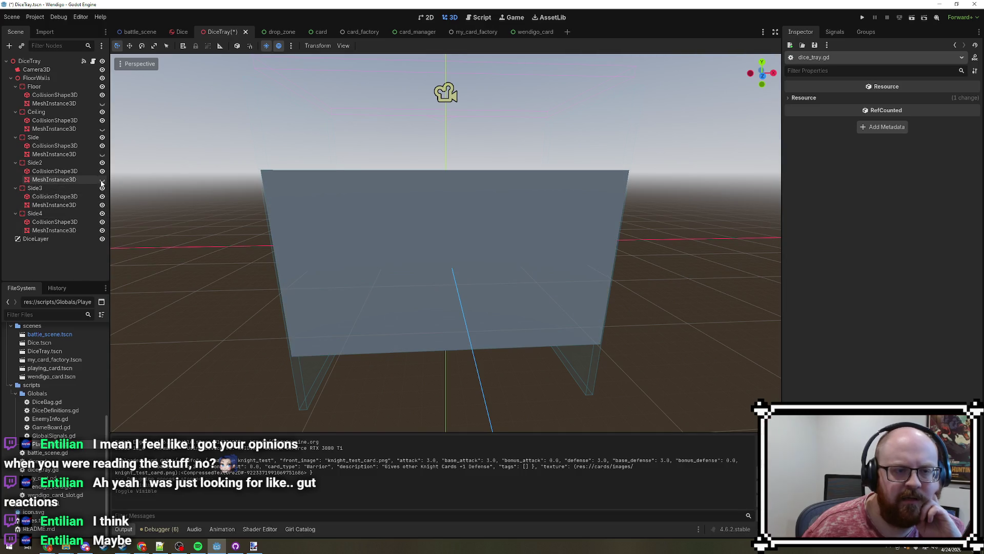
{"action": "left_click", "coordinate": [102, 180]}
{"action": "left_click", "coordinate": [102, 154]}
{"action": "left_click", "coordinate": [102, 129]}
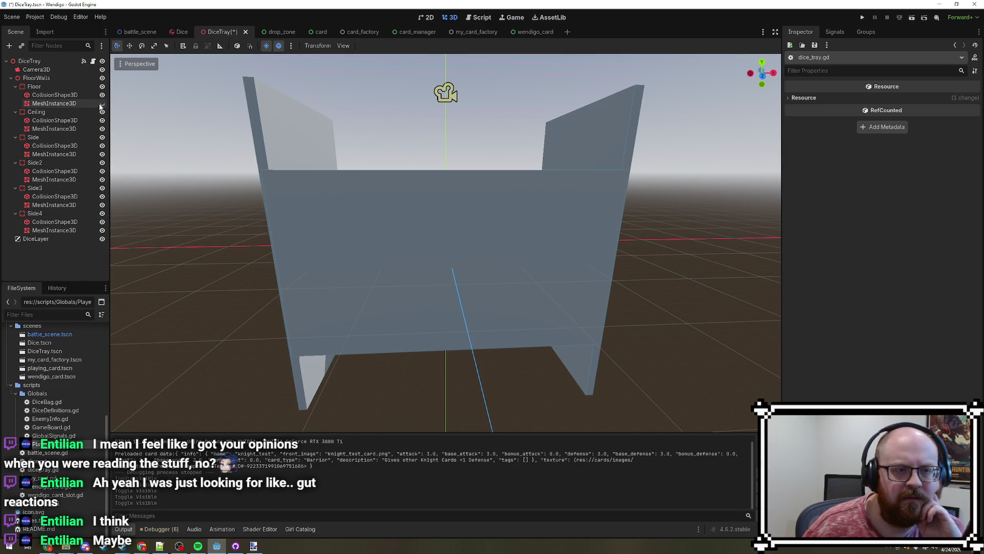
{"action": "left_click", "coordinate": [102, 103]}
{"action": "left_click", "coordinate": [864, 17]}
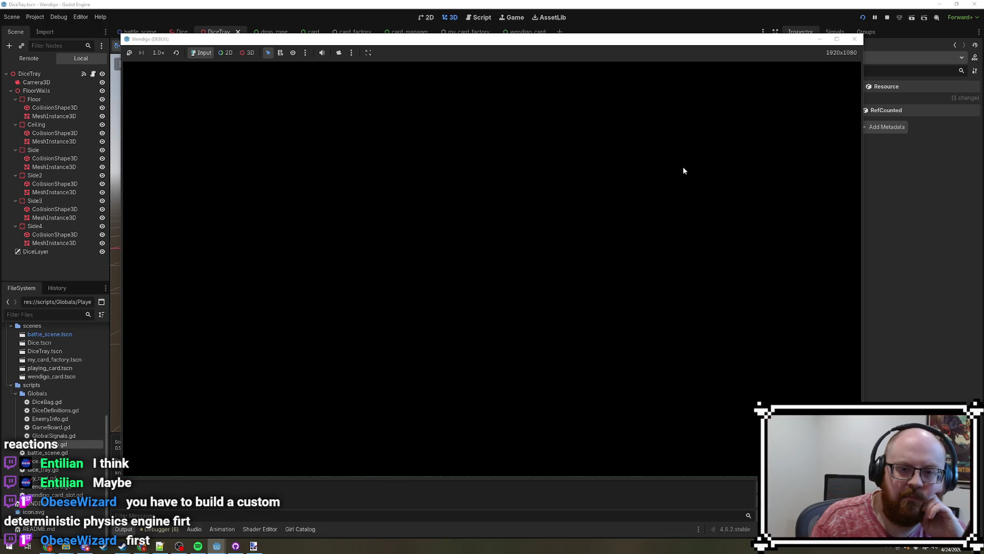
- Close the game and undo the mesh visibility changes to hide the tray walls again
{"action": "left_click", "coordinate": [859, 40]}
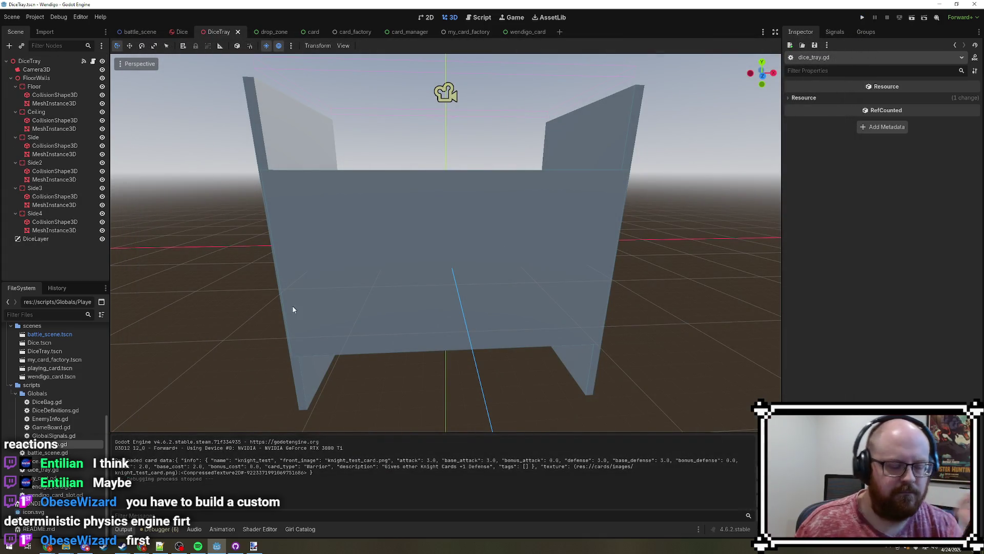
{"action": "key", "text": "ctrl+z"}
{"action": "key", "text": "ctrl+z"}
{"action": "key", "text": "ctrl+z"}
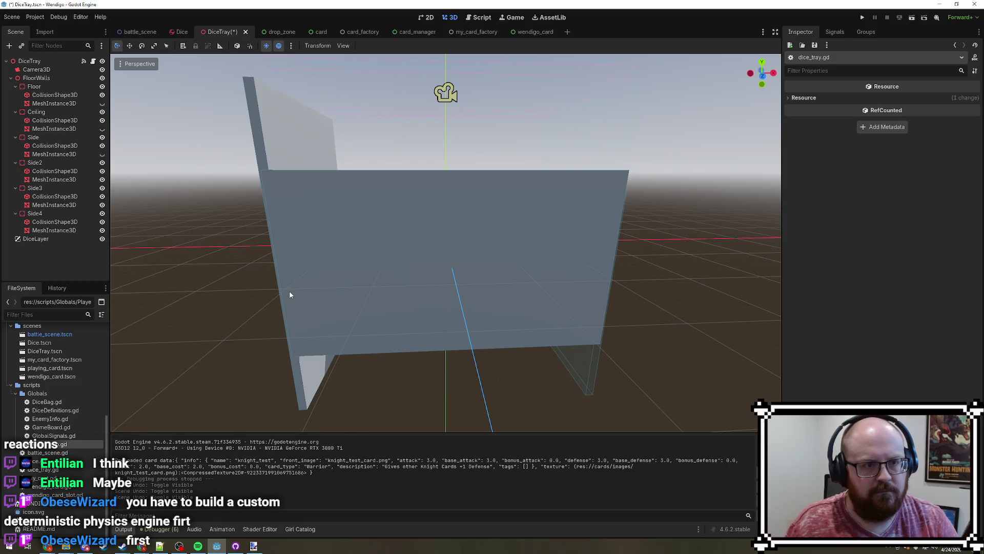
{"action": "key", "text": "ctrl+z"}
- Raise the tray Ceiling from y 6.0 to about 7.937 and run the game
{"action": "left_click_drag", "start_coordinate": [395, 291], "coordinate": [431, 316]}
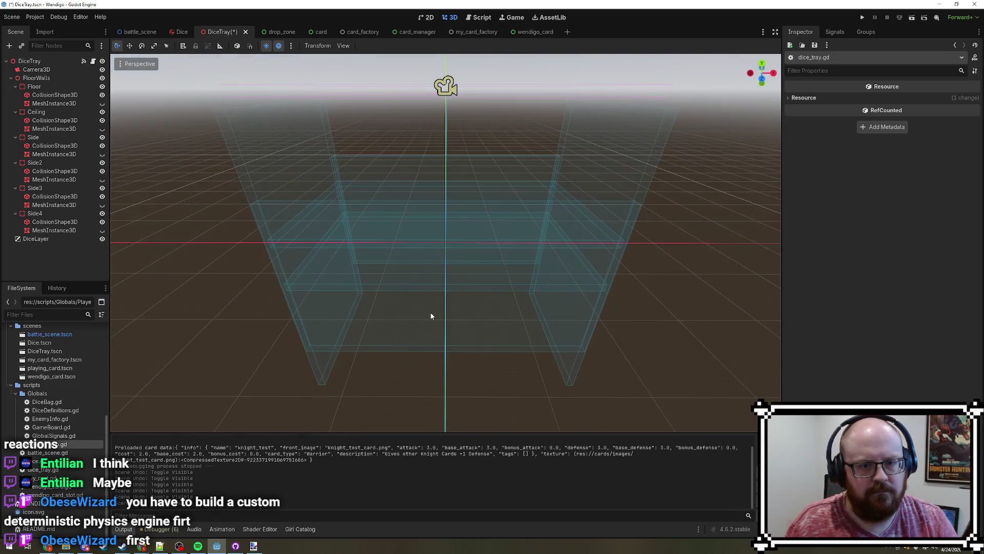
{"action": "left_click", "coordinate": [39, 112]}
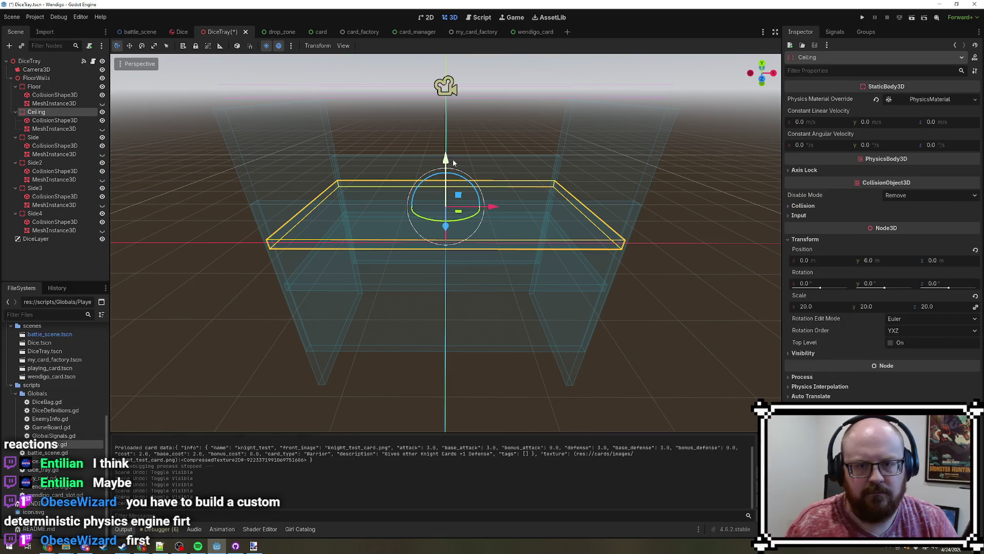
{"action": "left_click_drag", "start_coordinate": [445, 158], "coordinate": [445, 145]}
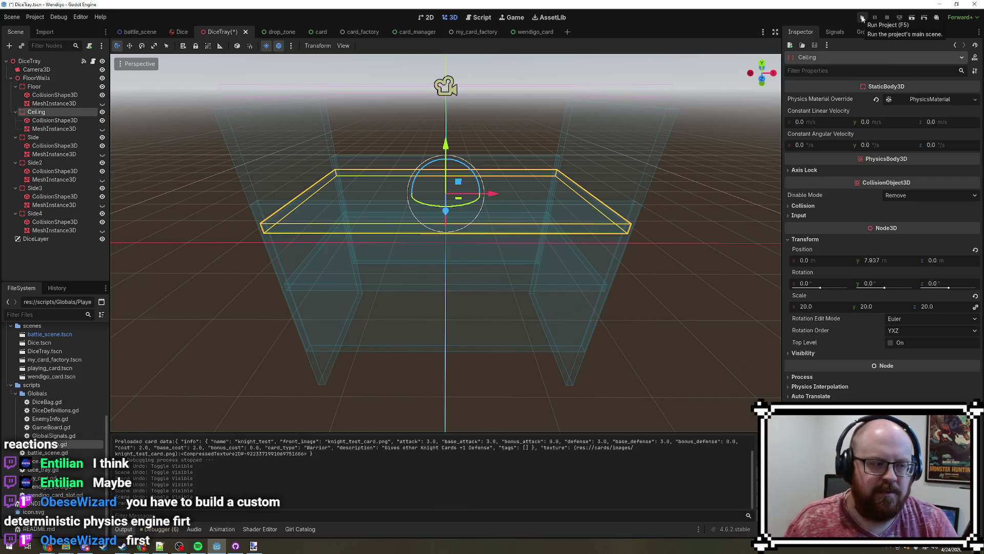
{"action": "left_click", "coordinate": [863, 18]}
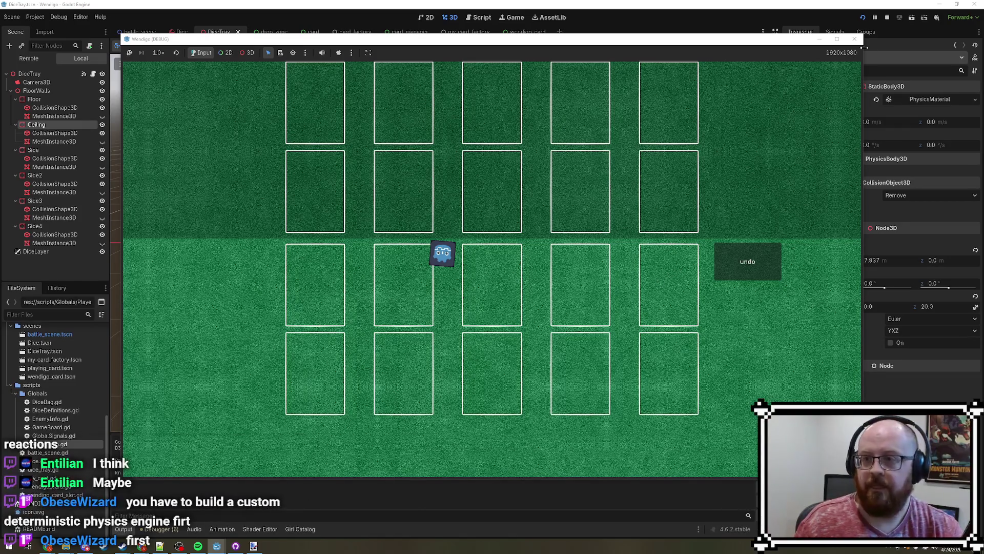
- Close the running test game and bring up battle_scene with its card board
{"action": "left_click", "coordinate": [892, 18]}
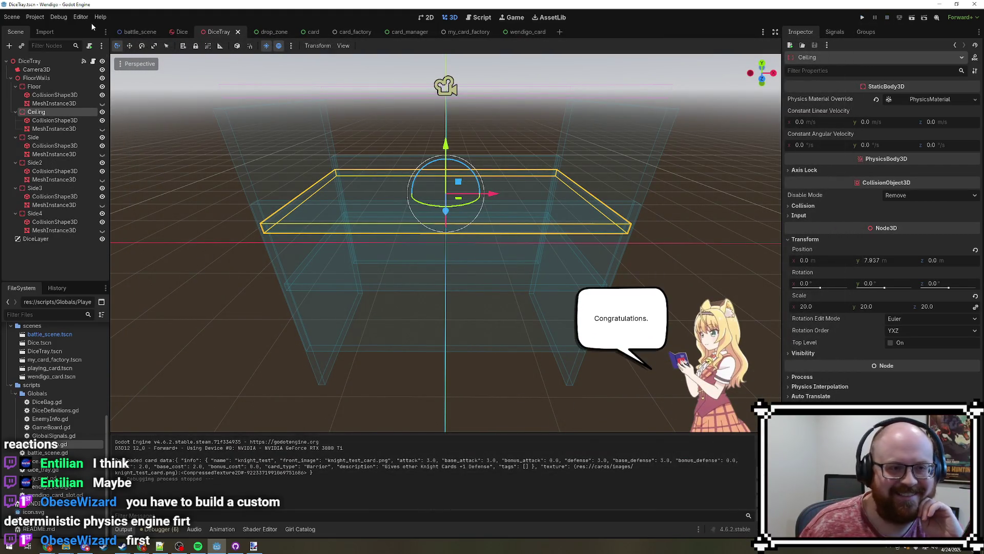
{"action": "left_click", "coordinate": [137, 31]}
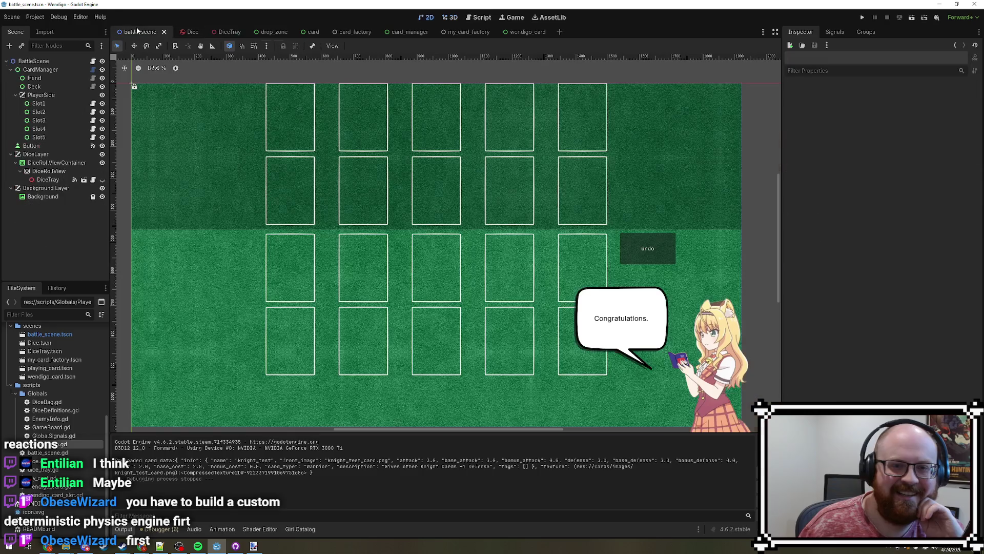
- Check the DiceTray instance and DiceRollViewContainer settings in battle_scene, then return to the DiceTray scene
{"action": "left_click", "coordinate": [54, 183]}
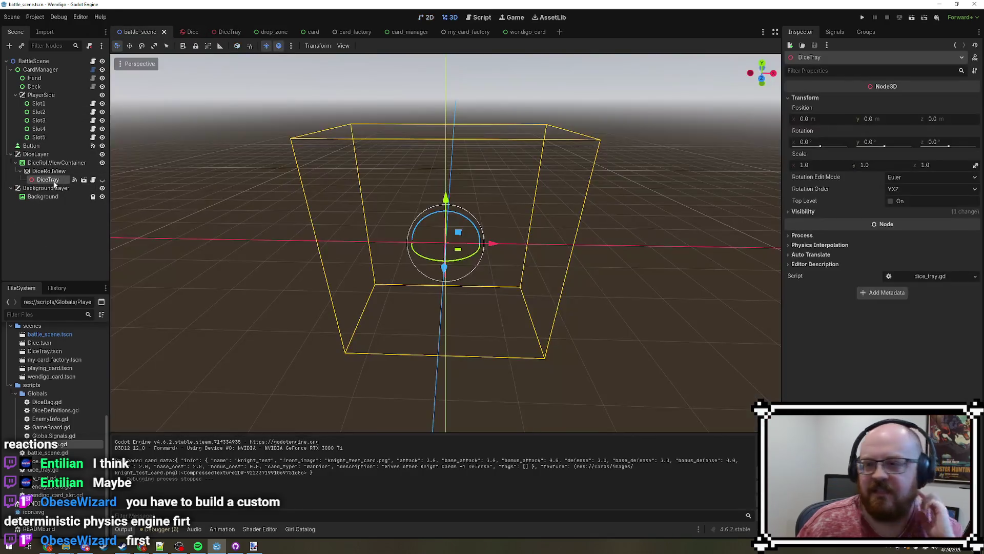
{"action": "left_click", "coordinate": [803, 236]}
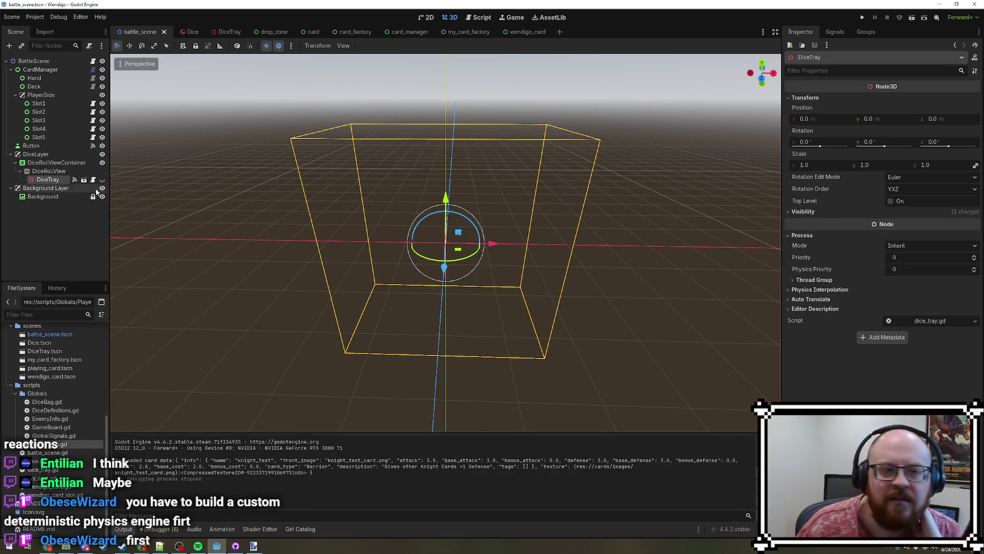
{"action": "left_click", "coordinate": [34, 155]}
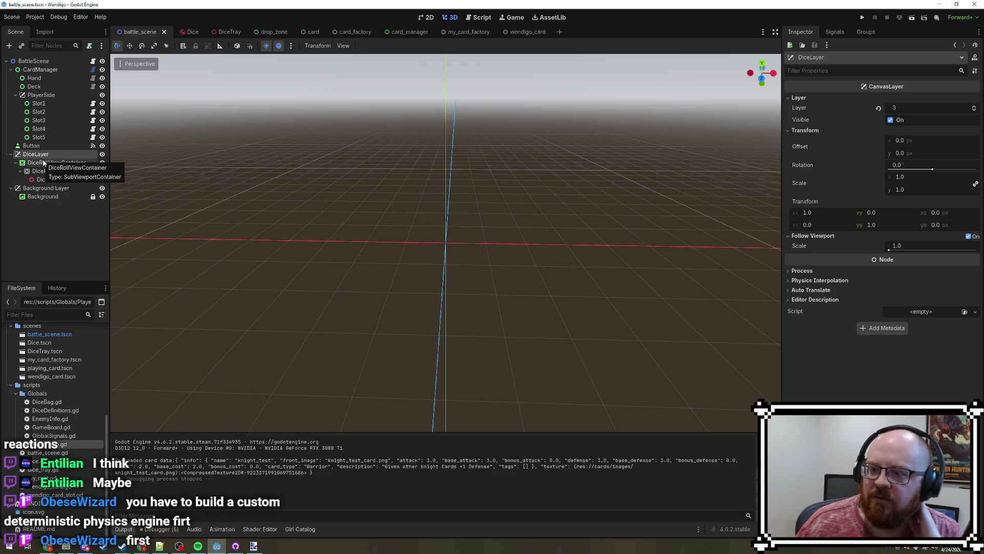
{"action": "left_click", "coordinate": [44, 163]}
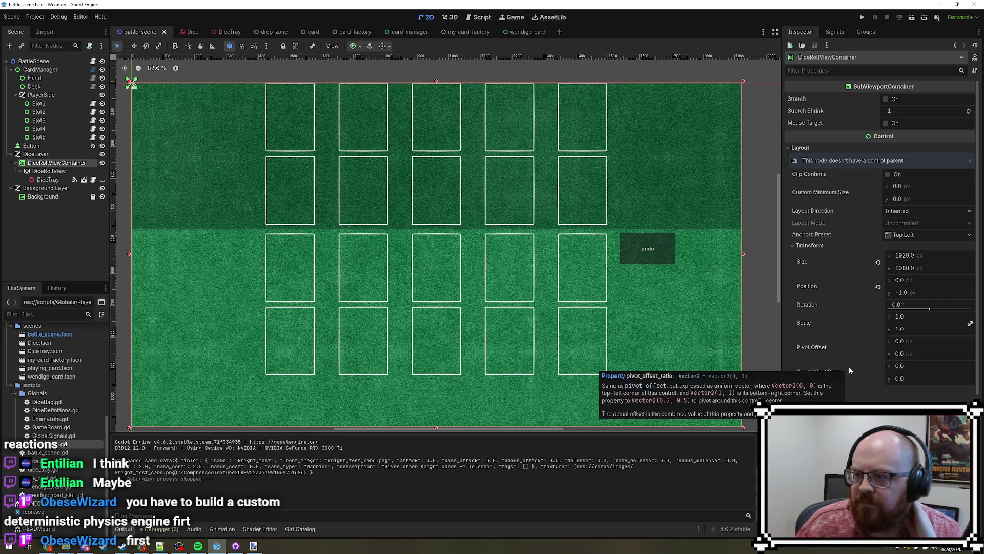
{"action": "scroll", "coordinate": [850, 370], "scroll_direction": "down", "scroll_amount": 5}
{"action": "scroll", "coordinate": [849, 370], "scroll_direction": "down", "scroll_amount": 1}
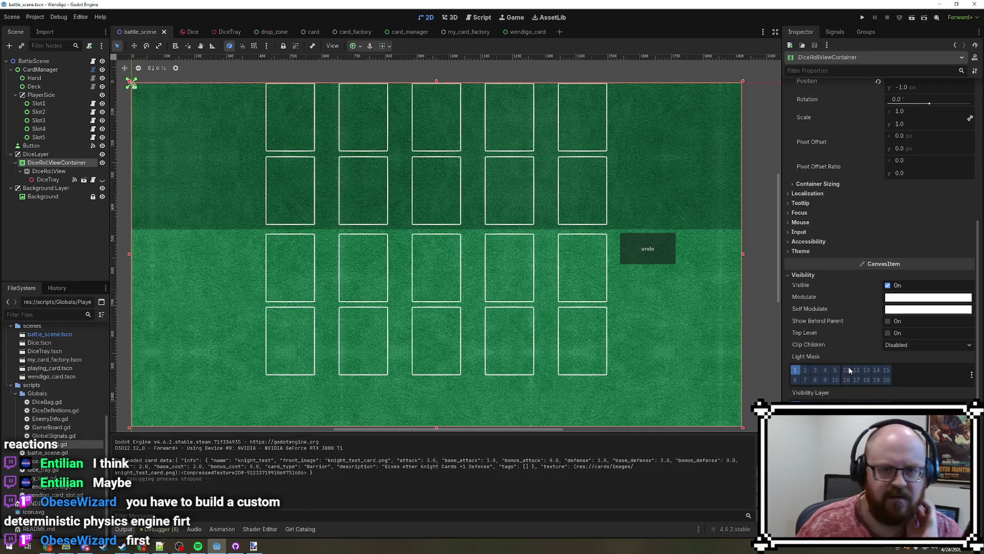
{"action": "scroll", "coordinate": [850, 370], "scroll_direction": "up", "scroll_amount": 6}
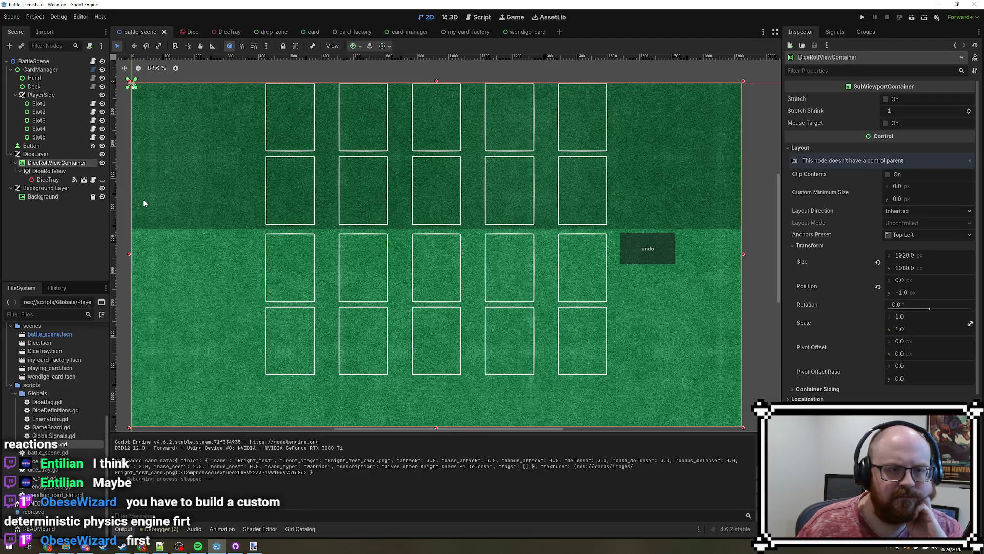
{"action": "left_click", "coordinate": [68, 249]}
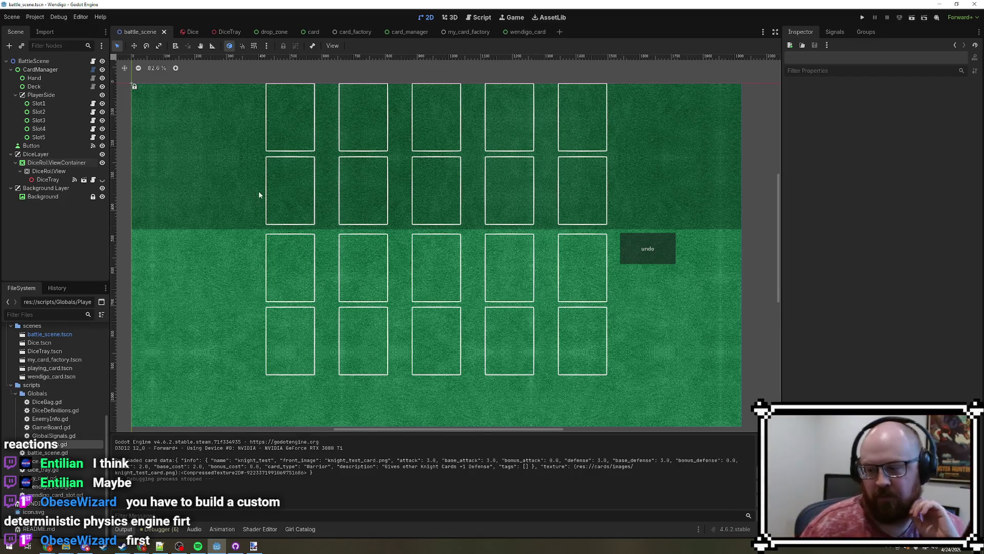
{"action": "left_click_drag", "start_coordinate": [292, 275], "coordinate": [298, 268]}
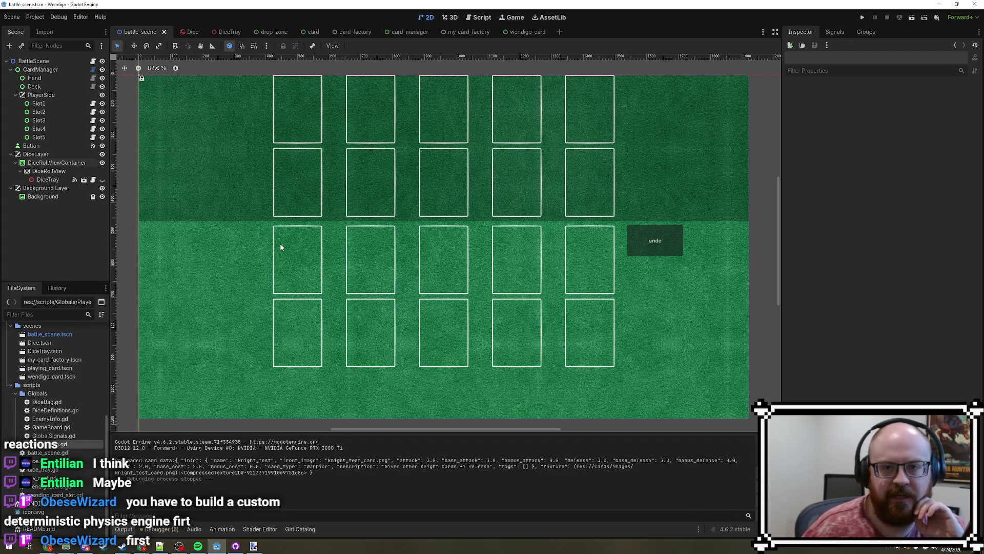
{"action": "left_click", "coordinate": [226, 33]}
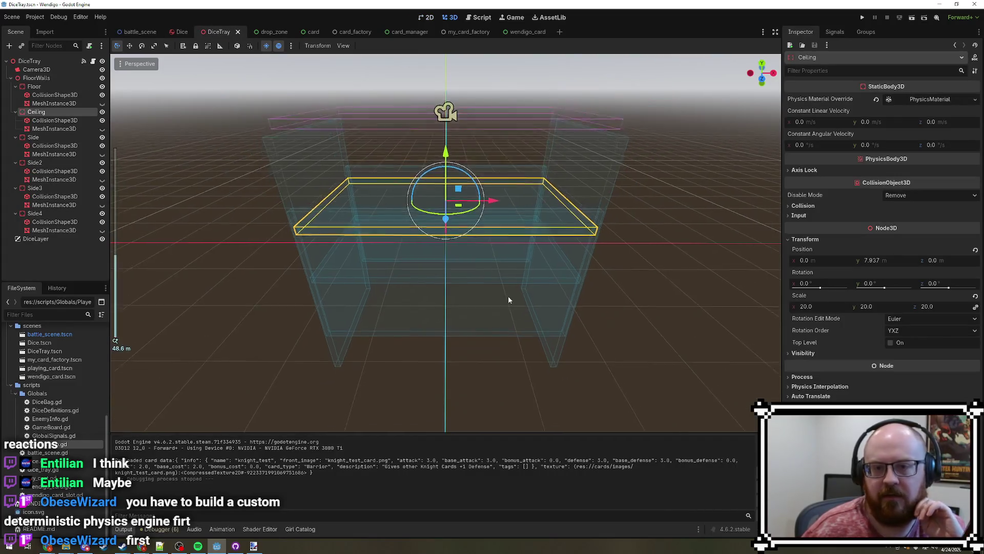
- Turn on Follow Viewport for the DiceLayer node
{"action": "scroll", "coordinate": [509, 300], "scroll_direction": "down", "scroll_amount": 2}
{"action": "left_click_drag", "start_coordinate": [533, 297], "coordinate": [525, 312]}
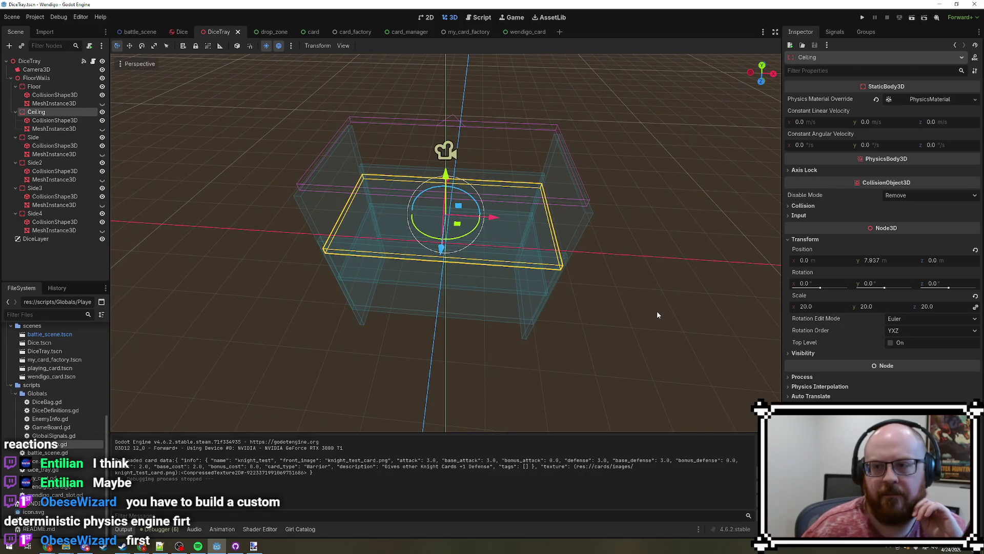
{"action": "left_click", "coordinate": [657, 312]}
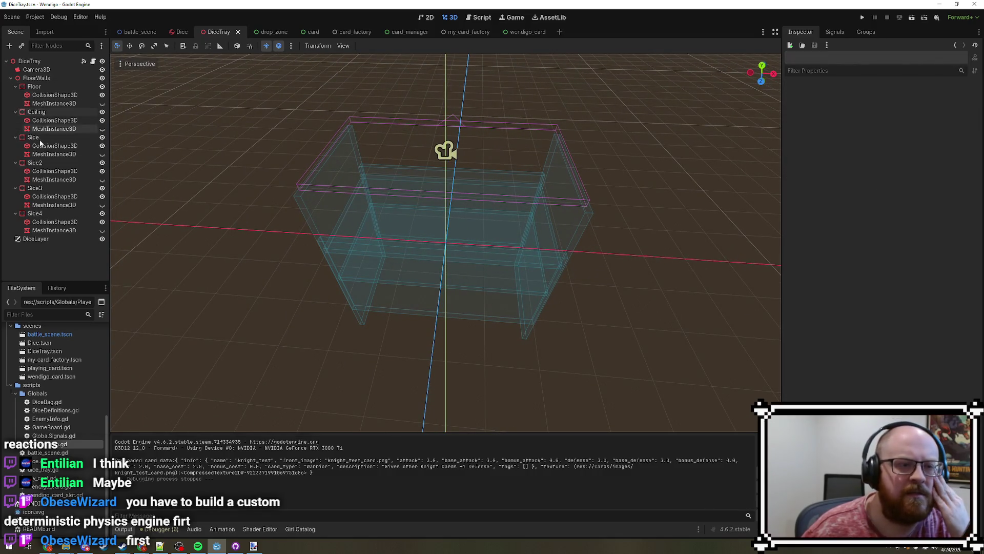
{"action": "left_click", "coordinate": [33, 239]}
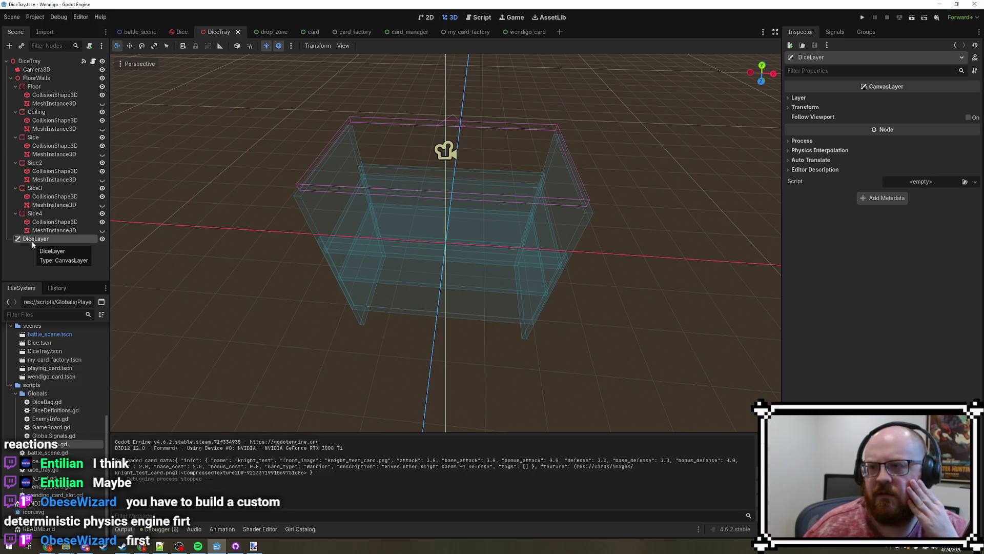
{"action": "left_click", "coordinate": [969, 117]}
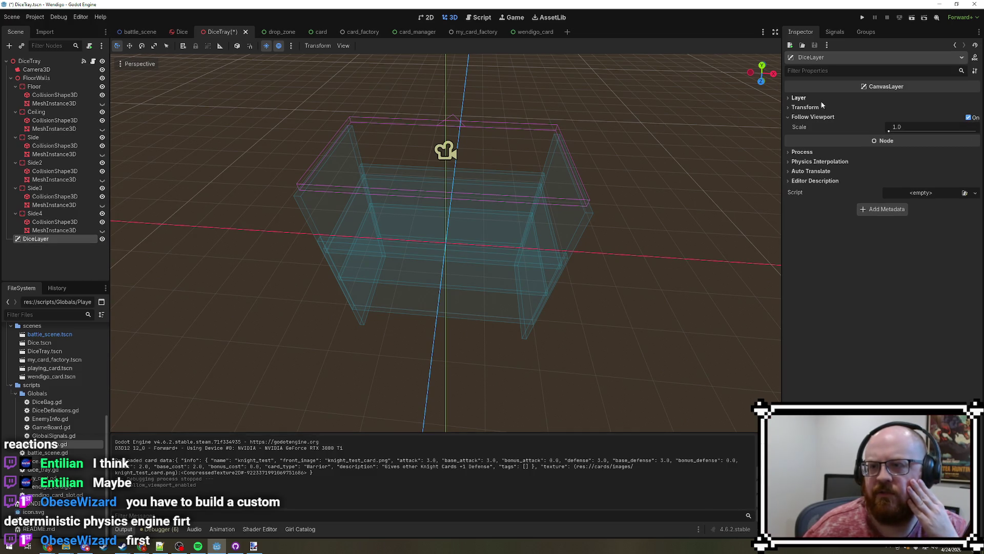
{"action": "left_click", "coordinate": [798, 98]}
{"action": "left_click", "coordinate": [798, 131]}
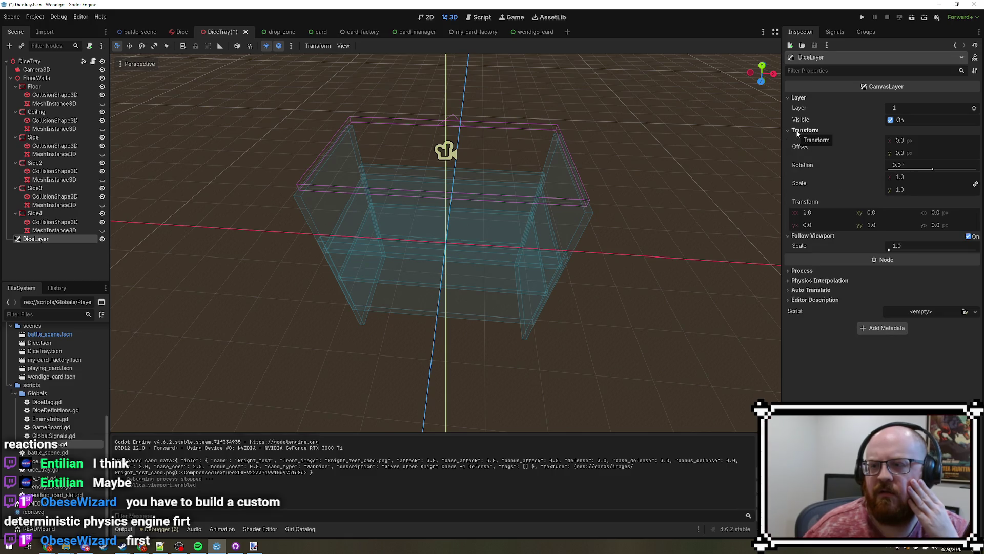
- Save the DiceTray scene and bring up dice_tray.gd in the script editor
{"action": "left_click_drag", "start_coordinate": [377, 368], "coordinate": [385, 370]}
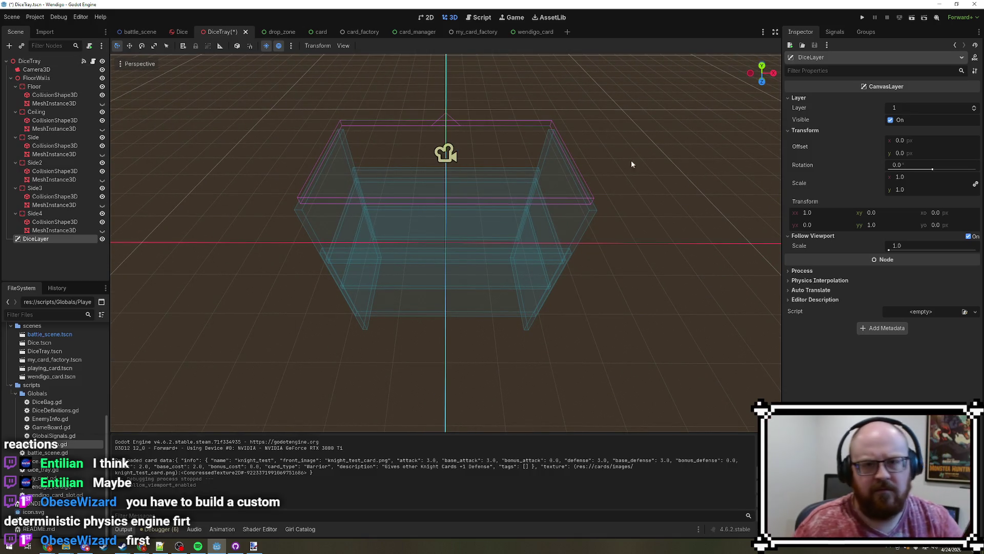
{"action": "left_click", "coordinate": [689, 133]}
{"action": "key", "text": "ctrl+s"}
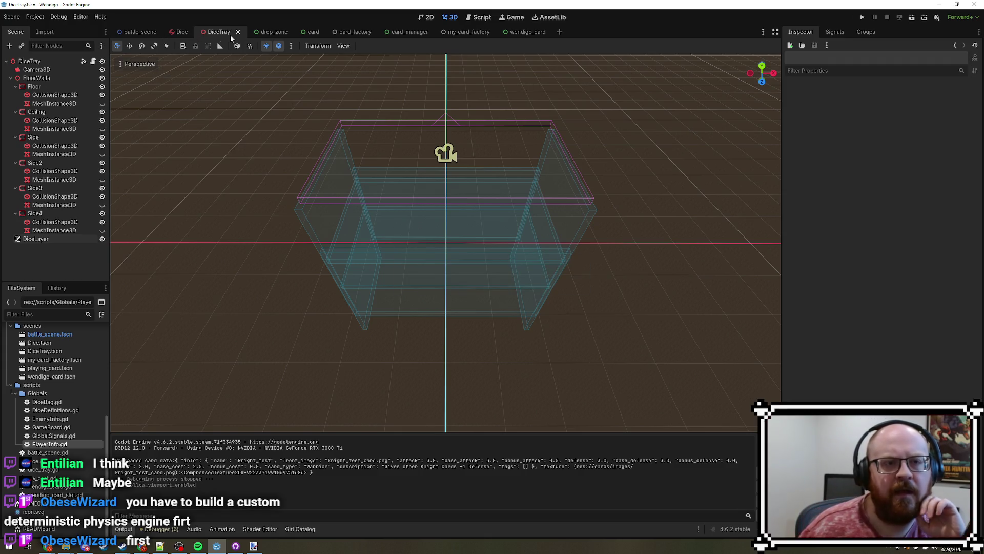
{"action": "left_click", "coordinate": [480, 17]}
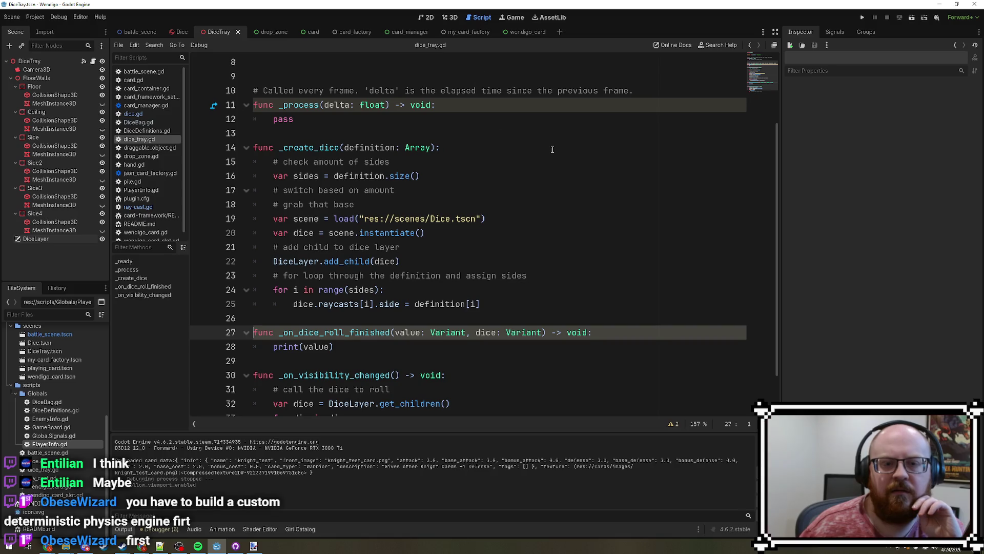
- Insert an empty line after DiceLayer.add_child(dice), briefly checking the Dice scene's nodes
{"action": "scroll", "coordinate": [577, 178], "scroll_direction": "down", "scroll_amount": 1}
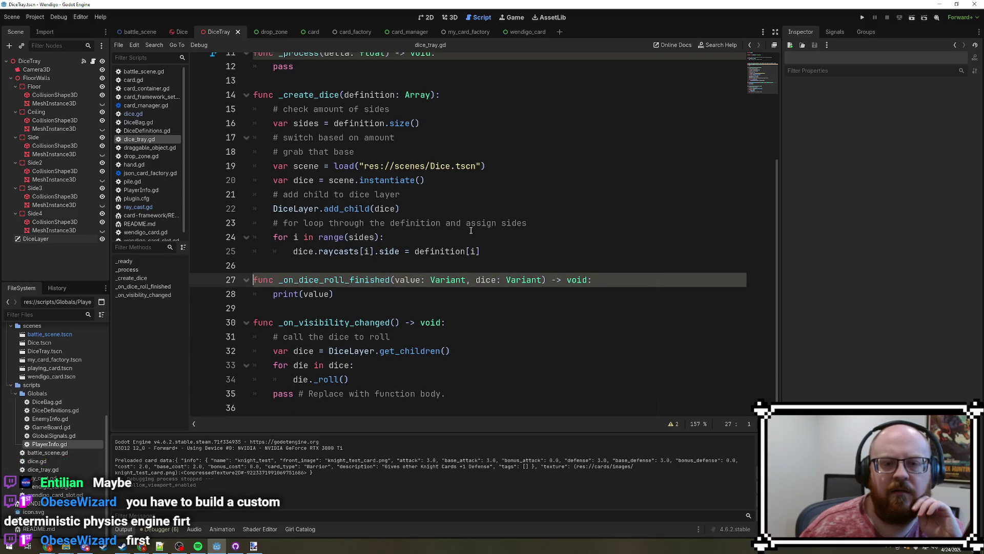
{"action": "left_click", "coordinate": [439, 210]}
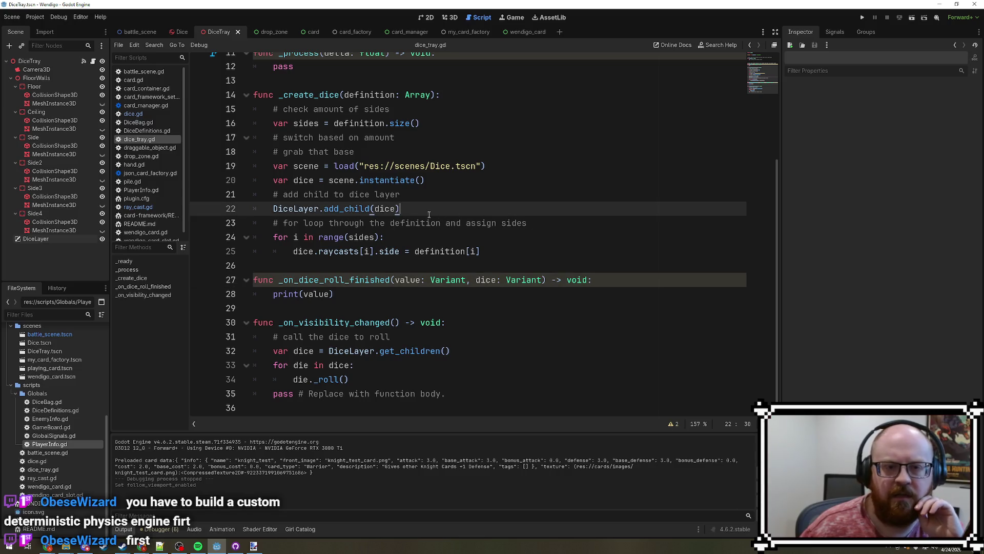
{"action": "key", "text": "Return"}
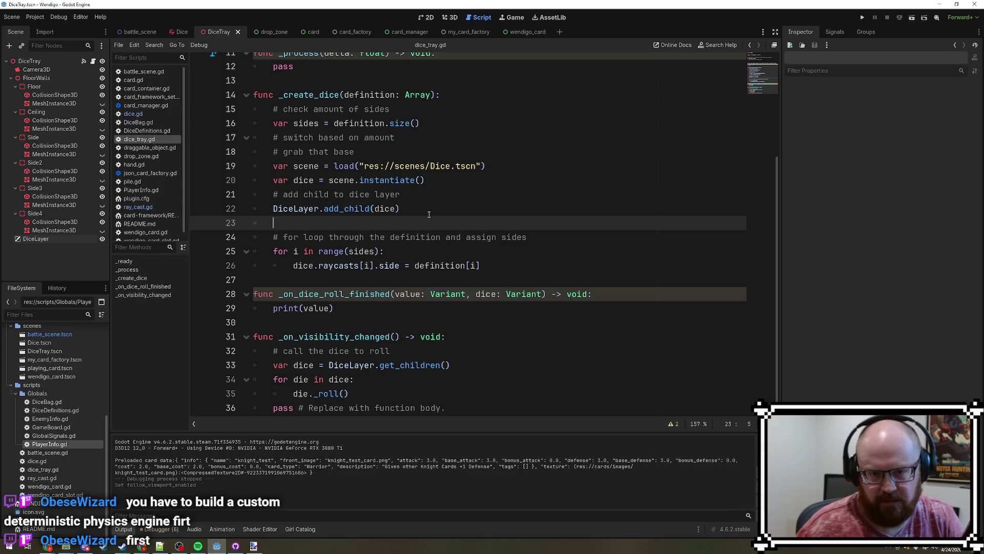
{"action": "scroll", "coordinate": [444, 211], "scroll_direction": "up", "scroll_amount": 1}
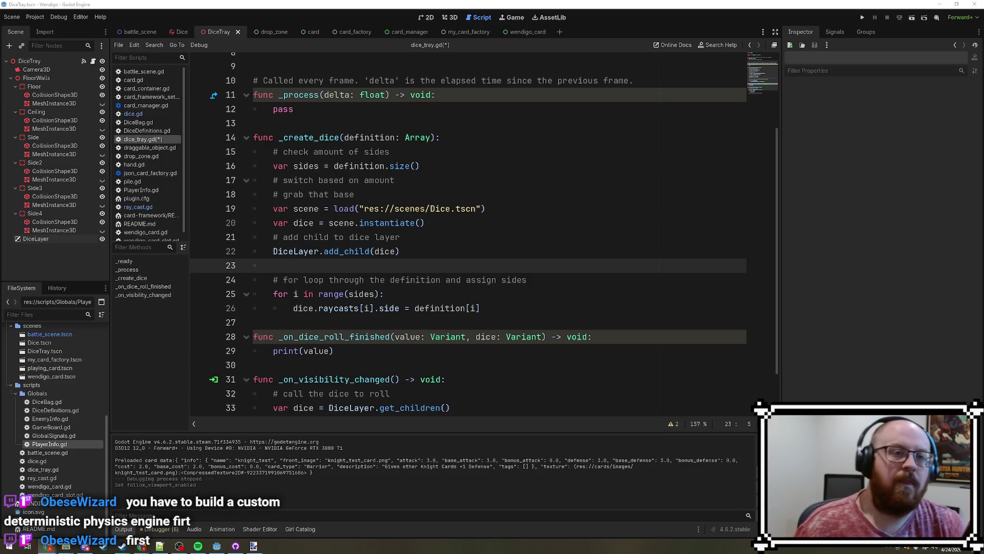
{"action": "left_click", "coordinate": [182, 33]}
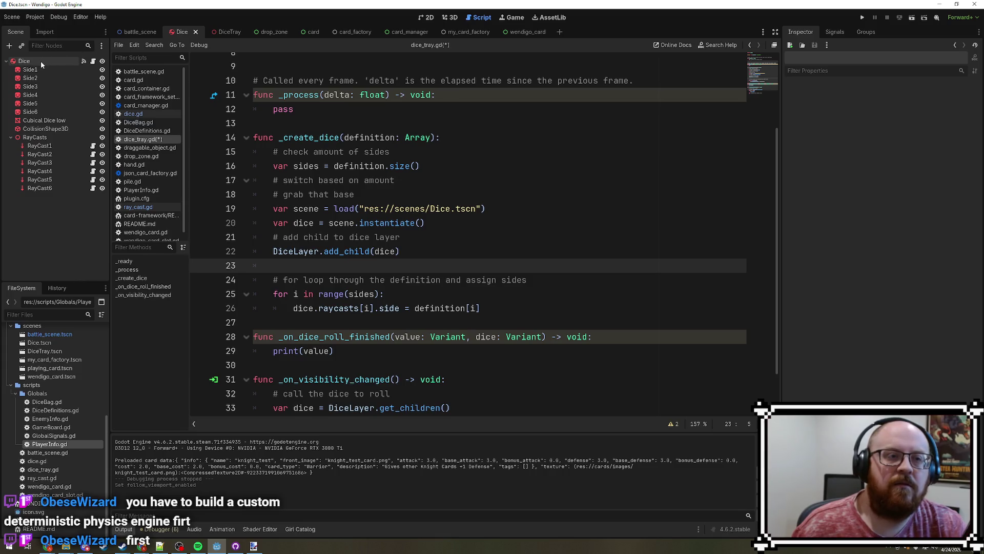
{"action": "left_click", "coordinate": [220, 32]}
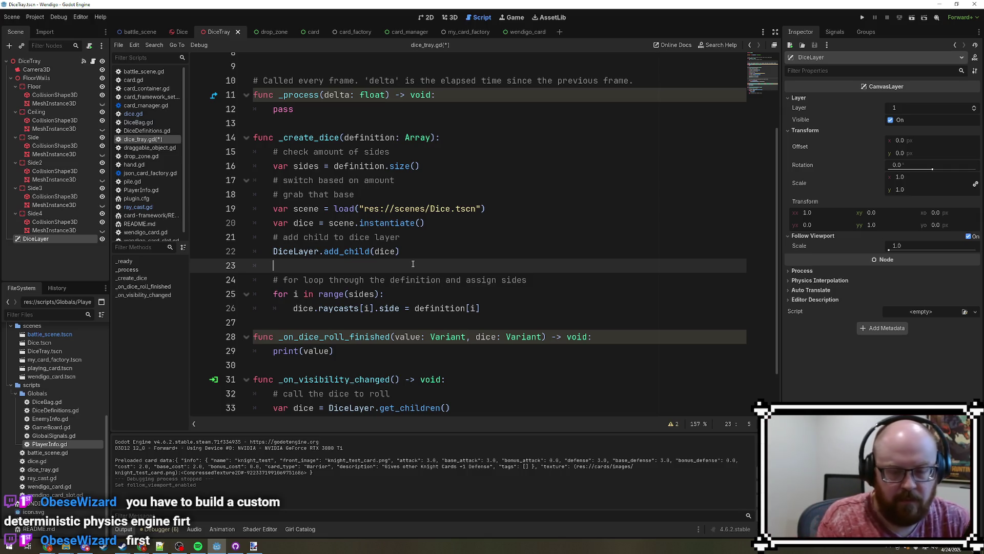
- Write dice.global_position on line 23, save dice_tray.gd, and switch to dice.gd
{"action": "type", "text": "dice.g"}
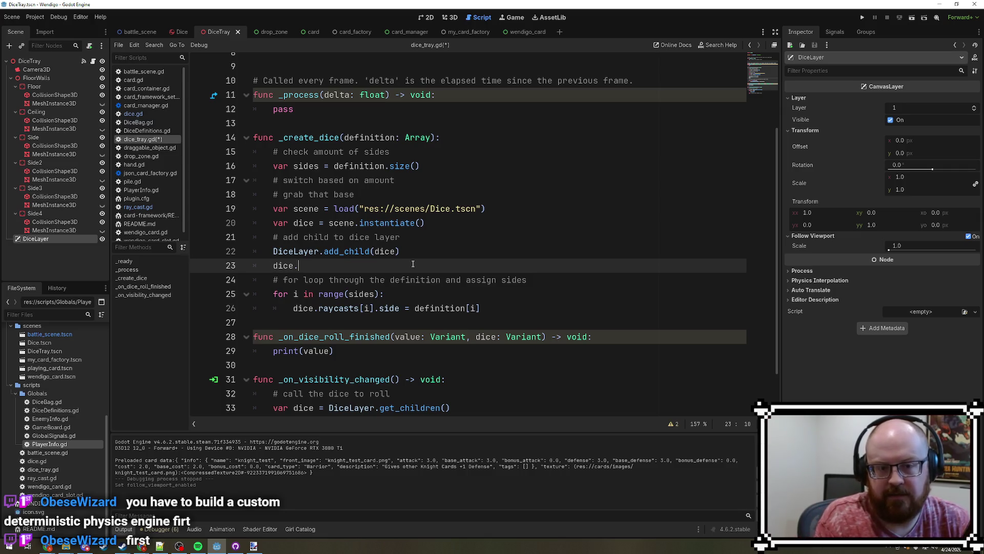
{"action": "key", "text": "BackSpace"}
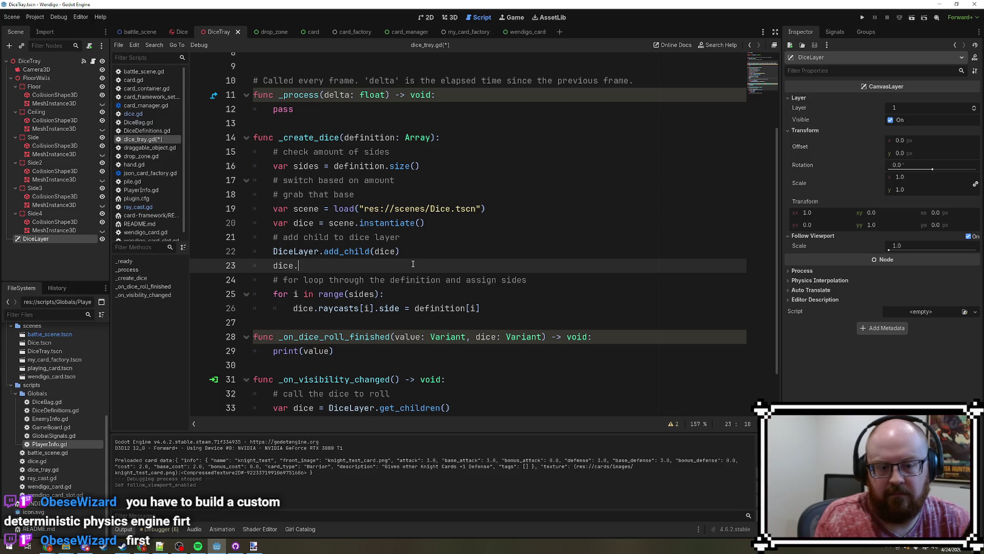
{"action": "type", "text": "glob"}
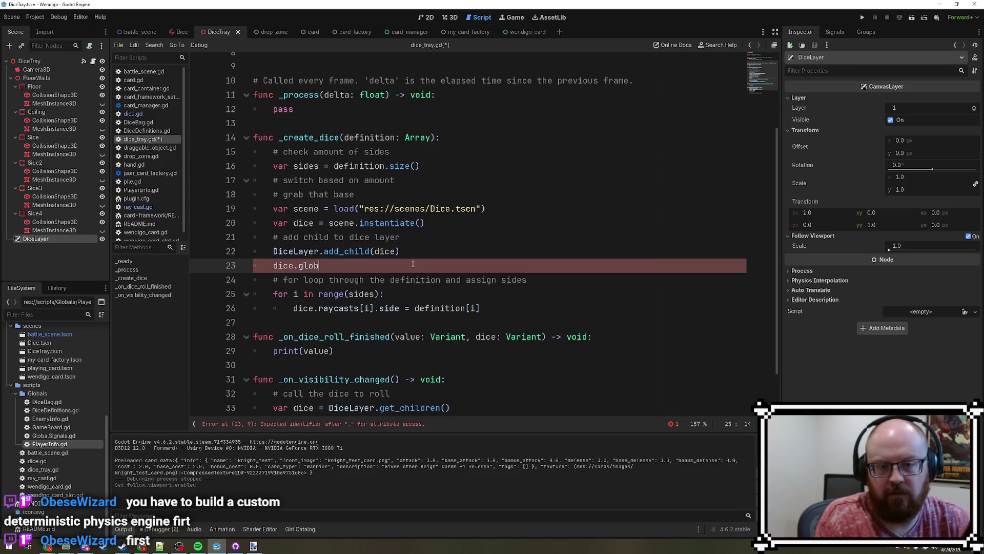
{"action": "type", "text": "al_position"}
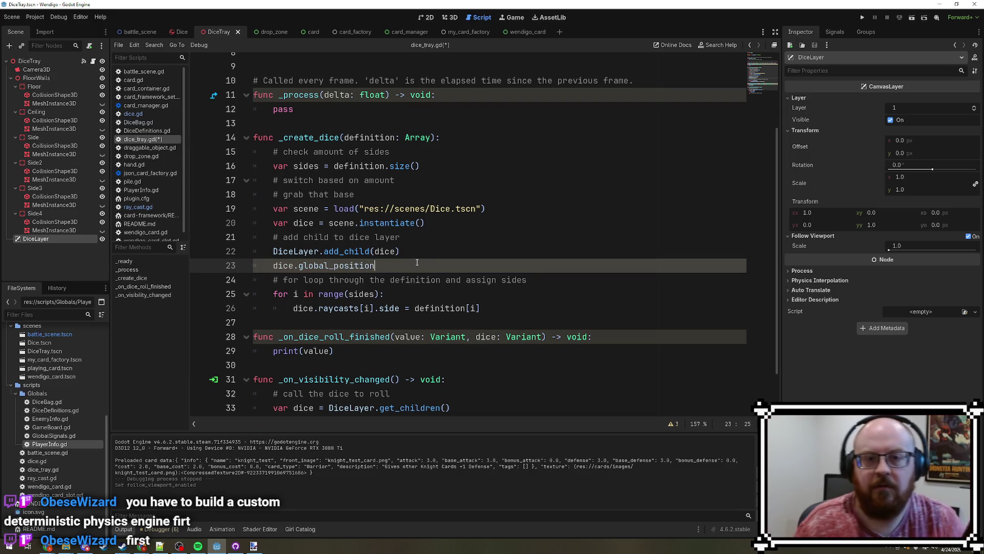
{"action": "scroll", "coordinate": [413, 264], "scroll_direction": "up", "scroll_amount": 3}
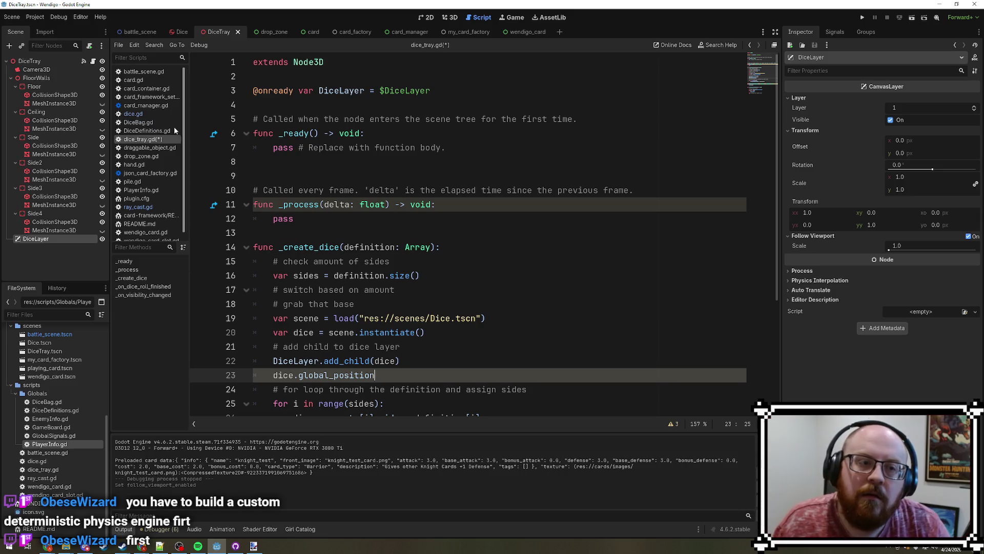
{"action": "scroll", "coordinate": [479, 231], "scroll_direction": "down", "scroll_amount": 4}
{"action": "key", "text": "ctrl+s"}
{"action": "scroll", "coordinate": [479, 230], "scroll_direction": "up", "scroll_amount": 2}
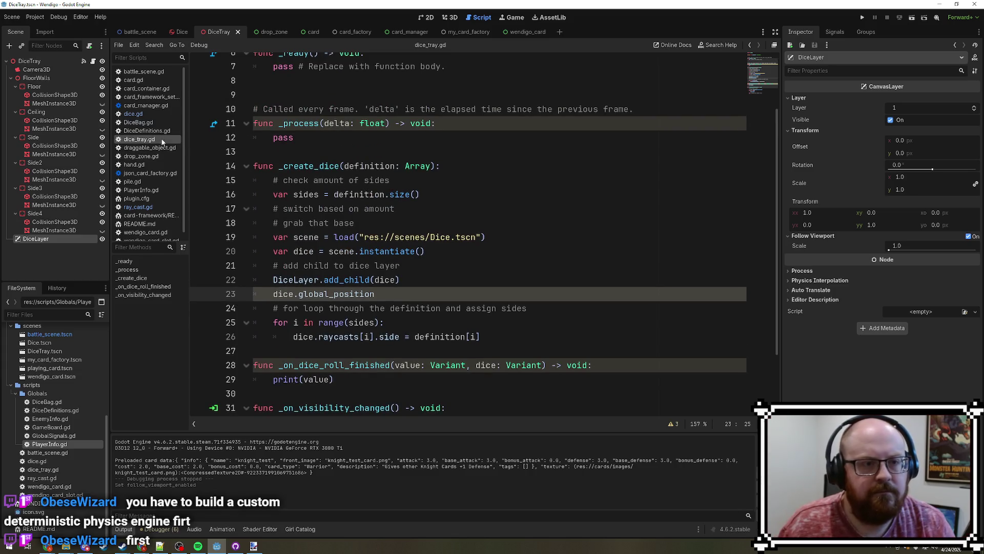
{"action": "left_click", "coordinate": [146, 114]}
{"action": "scroll", "coordinate": [340, 167], "scroll_direction": "up", "scroll_amount": 1}
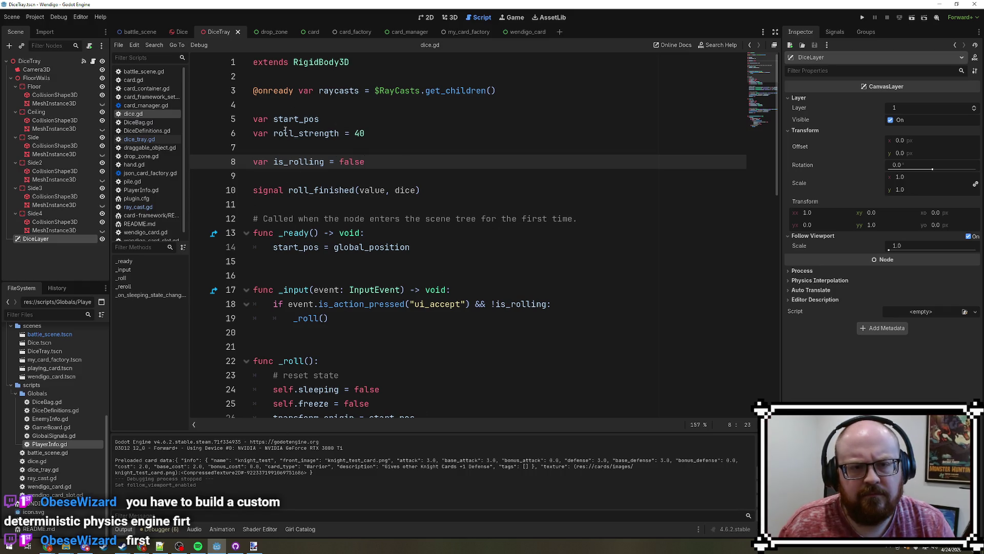
- Give var start_pos on line 5 of dice.gd the default = Vector3() and save
{"action": "left_click", "coordinate": [340, 120]}
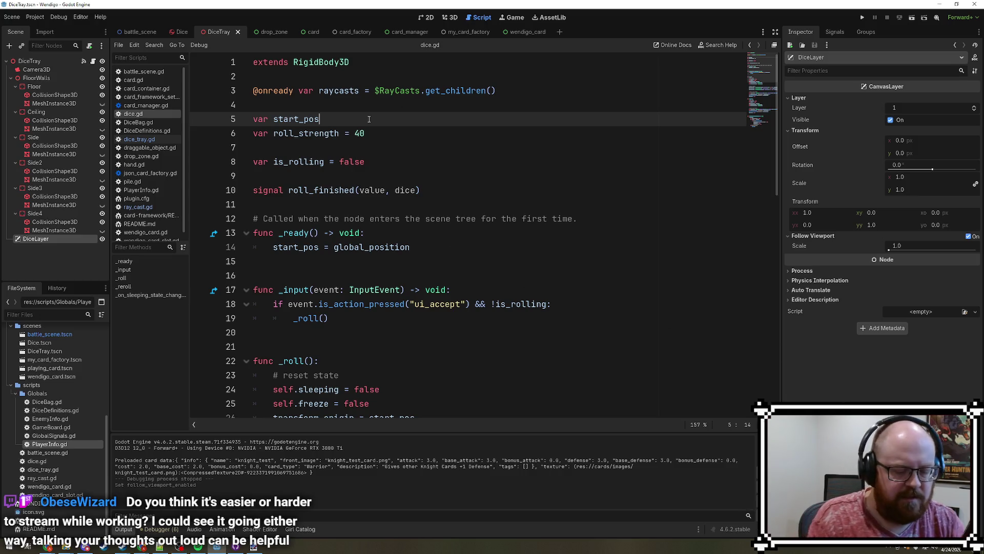
{"action": "type", "text": " ="}
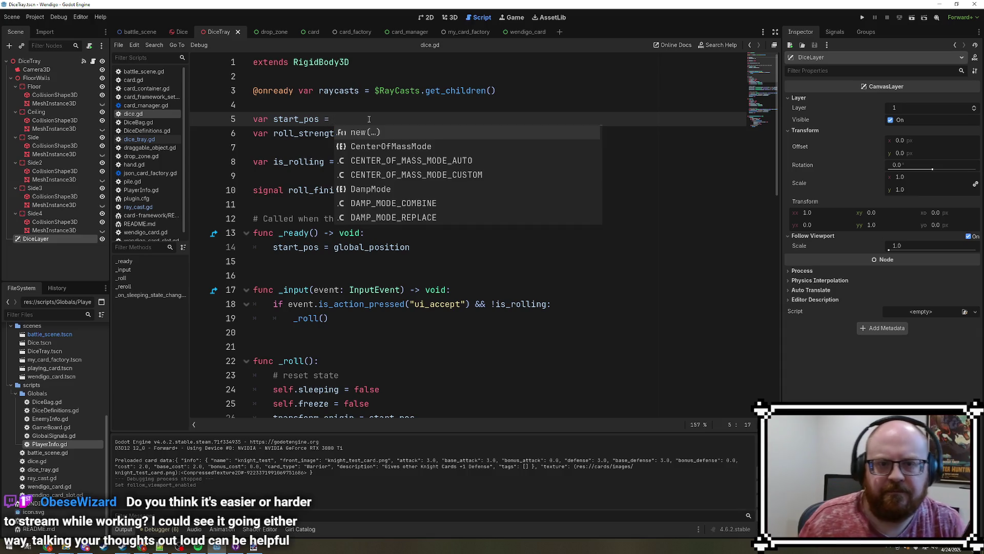
{"action": "key", "text": "Escape"}
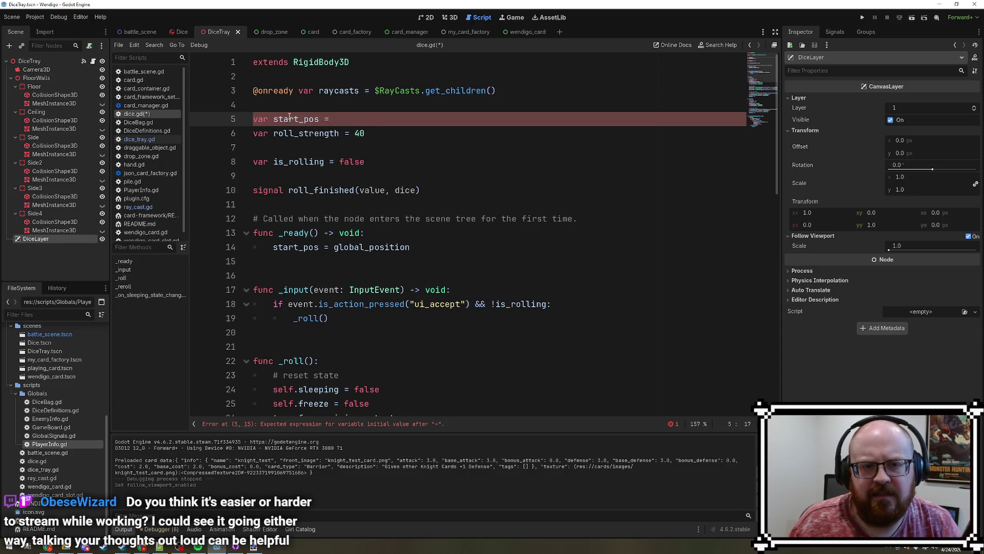
{"action": "type", "text": "Vector"}
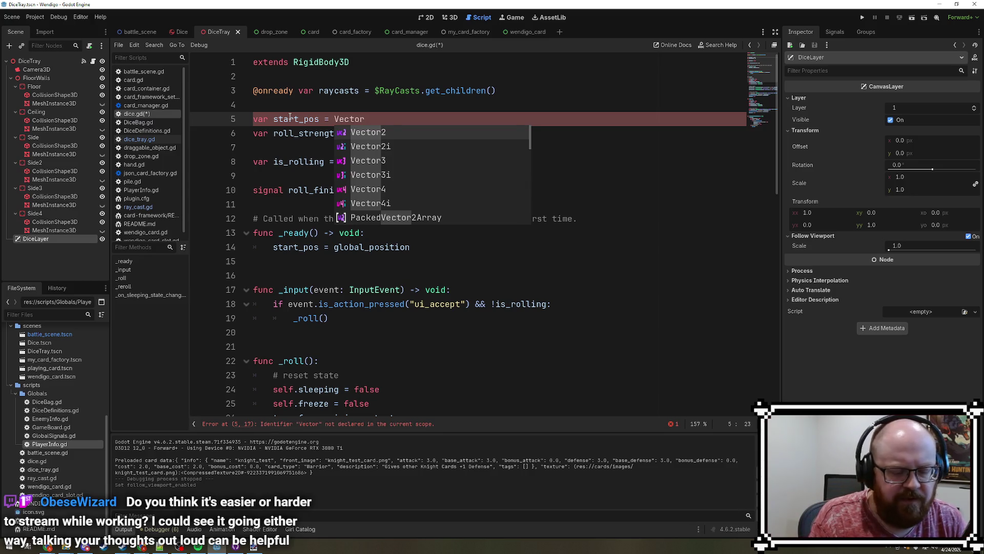
{"action": "type", "text": "3"}
{"action": "key", "text": "Return"}
{"action": "left_click", "coordinate": [555, 118]}
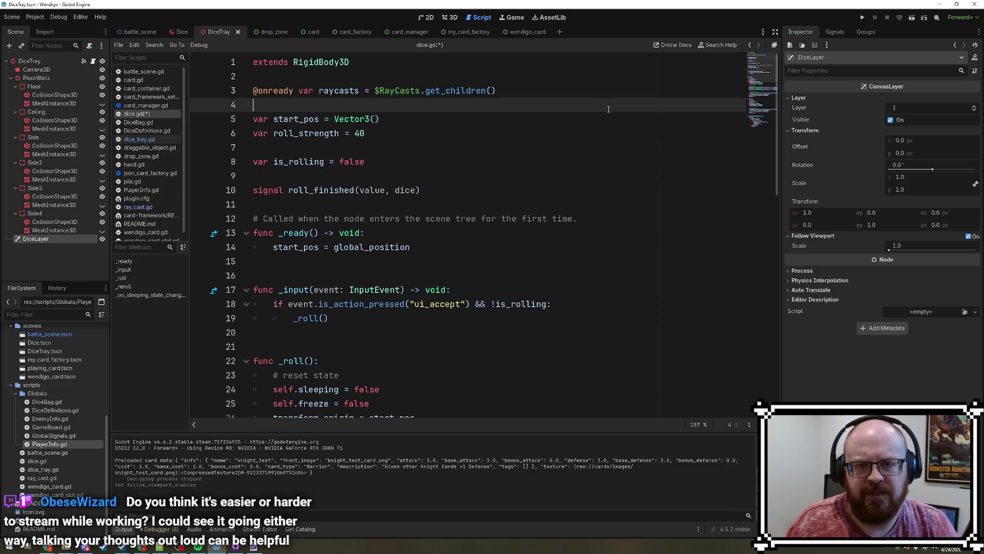
{"action": "key", "text": "Left"}
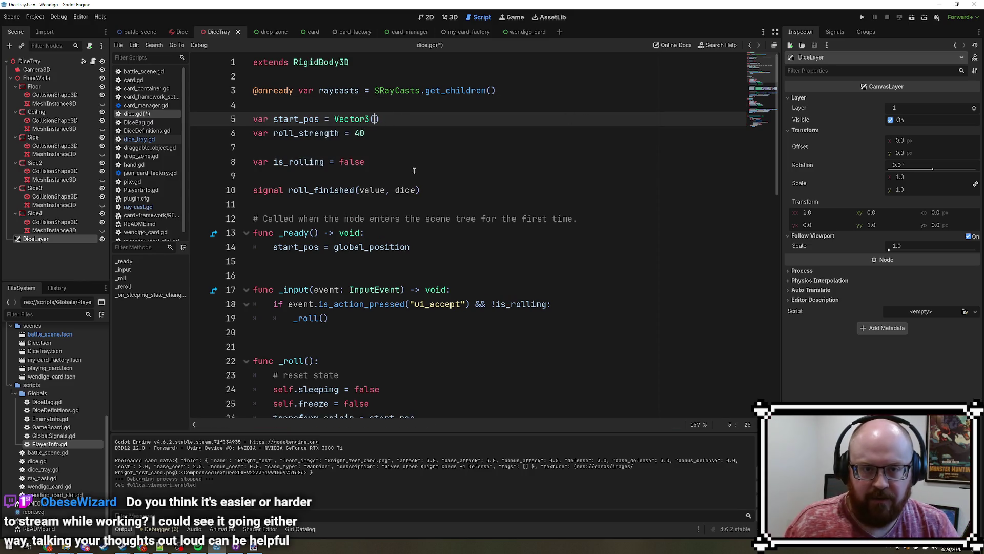
{"action": "key", "text": "ctrl+s"}
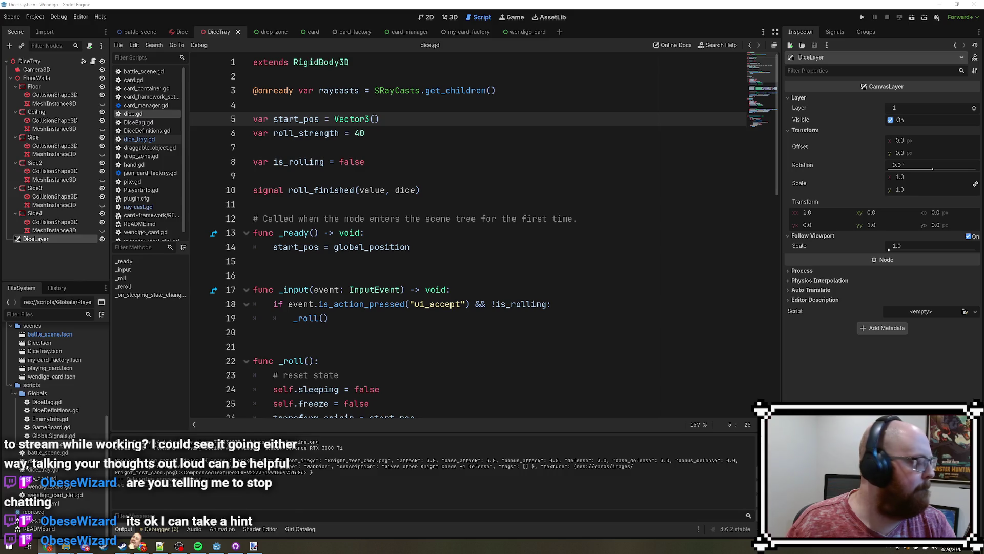
{"action": "scroll", "coordinate": [589, 301], "scroll_direction": "down", "scroll_amount": 6}
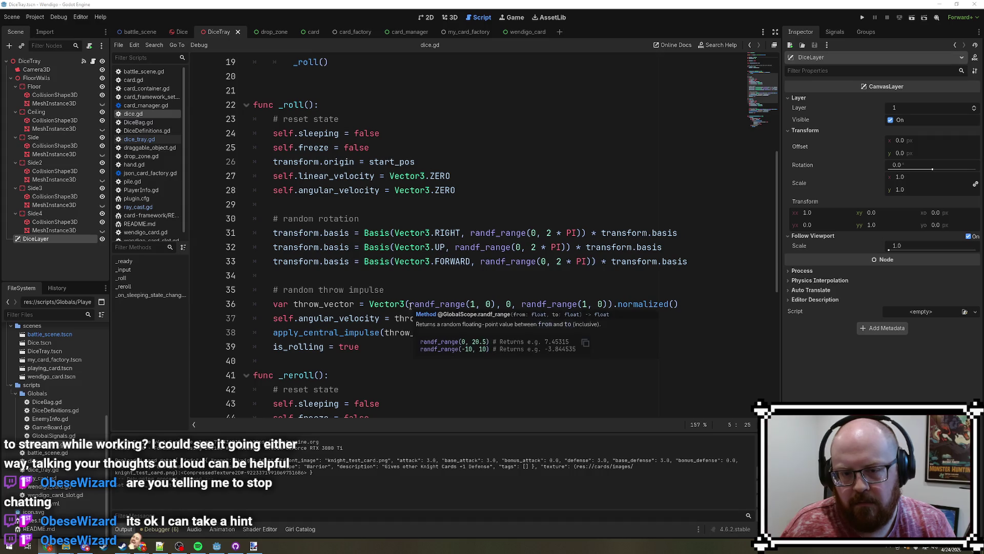
- Fill start_pos's Vector3() on line 5 with 0, 0, 0 and save dice.gd
{"action": "scroll", "coordinate": [411, 306], "scroll_direction": "up", "scroll_amount": 6}
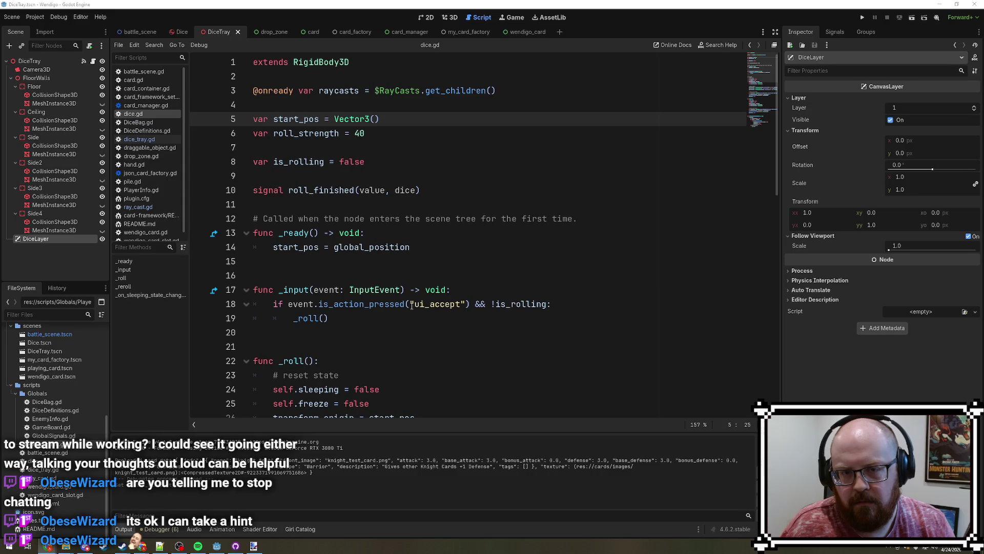
{"action": "scroll", "coordinate": [411, 306], "scroll_direction": "down", "scroll_amount": 7}
{"action": "scroll", "coordinate": [411, 306], "scroll_direction": "up", "scroll_amount": 7}
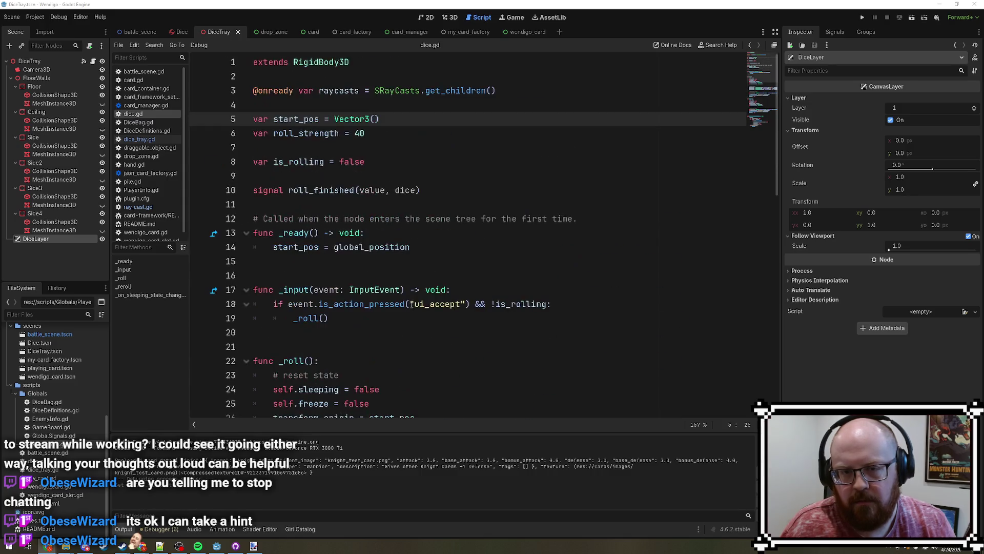
{"action": "type", "text": "0, 0, 0"}
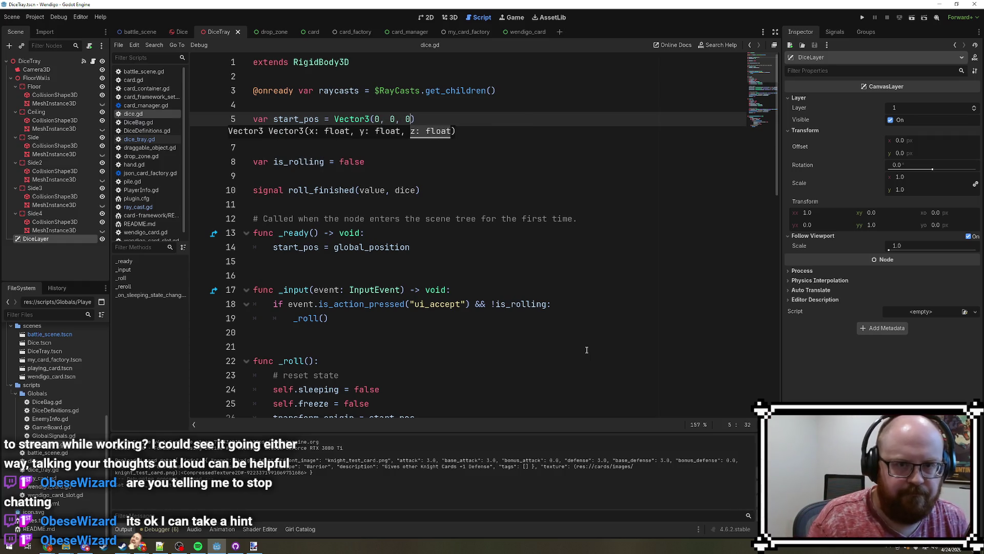
{"action": "left_click", "coordinate": [518, 120]}
{"action": "key", "text": "ctrl+s"}
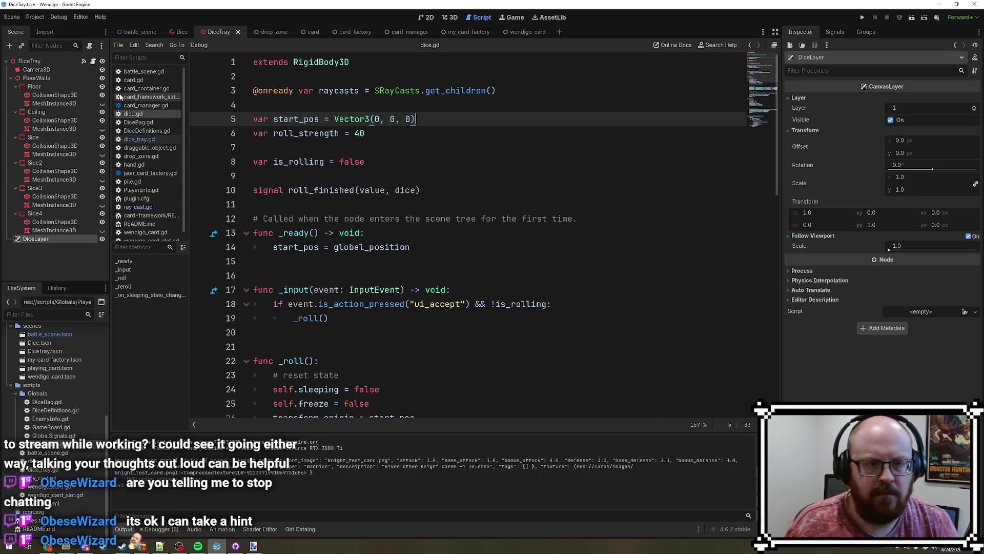
- Comment out the dice.global_position line in dice_tray.gd with Ctrl+K
{"action": "left_click", "coordinate": [162, 143]}
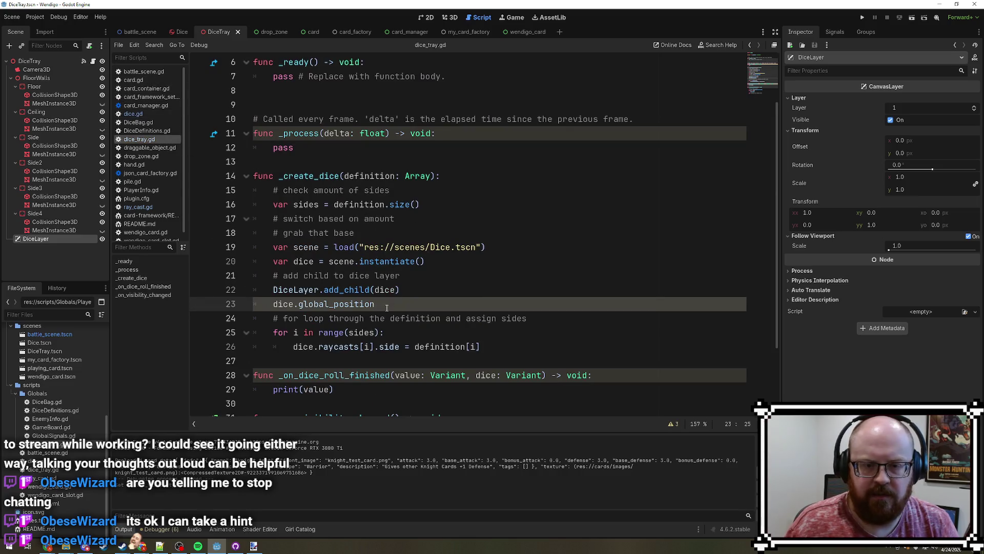
{"action": "left_click", "coordinate": [272, 304]}
{"action": "key", "text": "ctrl+k"}
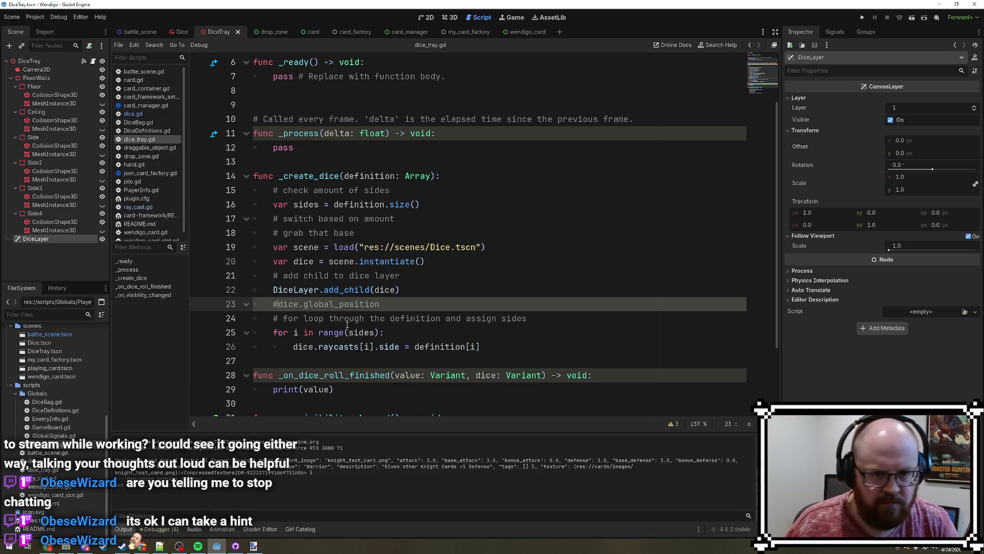
{"action": "left_click", "coordinate": [405, 276]}
- Run the game, drag a die to a lower-row slot on the board, then stop
{"action": "left_click", "coordinate": [862, 18]}
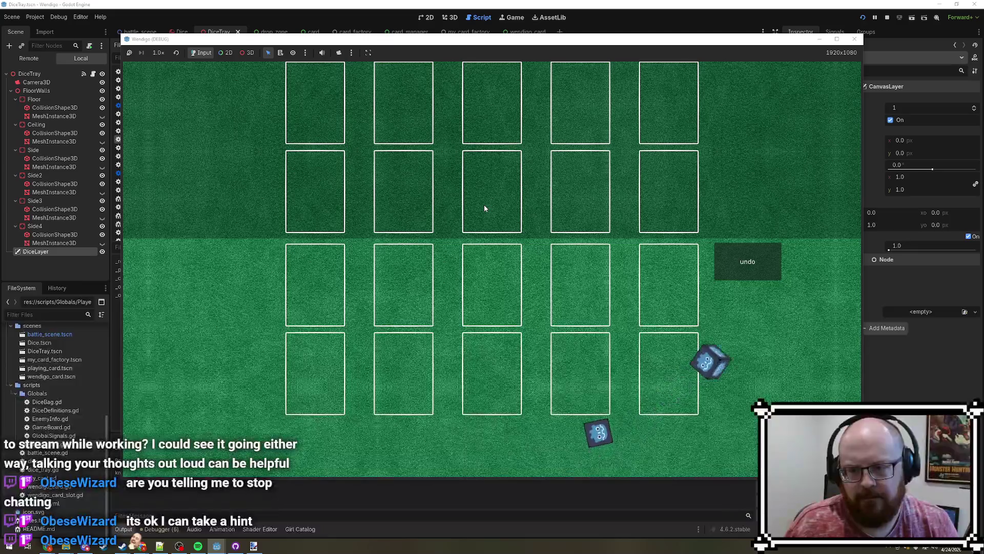
{"action": "mouse_move", "coordinate": [744, 264]}
{"action": "left_mouse_down"}
{"action": "mouse_move", "coordinate": [604, 250]}
{"action": "mouse_move", "coordinate": [585, 278]}
{"action": "mouse_move", "coordinate": [518, 294]}
{"action": "mouse_move", "coordinate": [473, 320]}
{"action": "mouse_move", "coordinate": [208, 361]}
{"action": "left_mouse_up"}
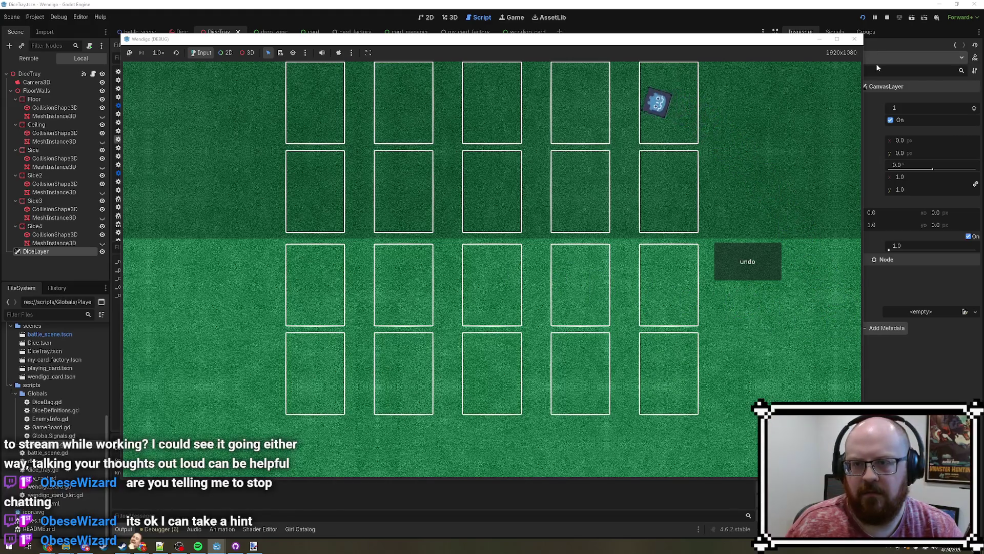
{"action": "left_click", "coordinate": [888, 19]}
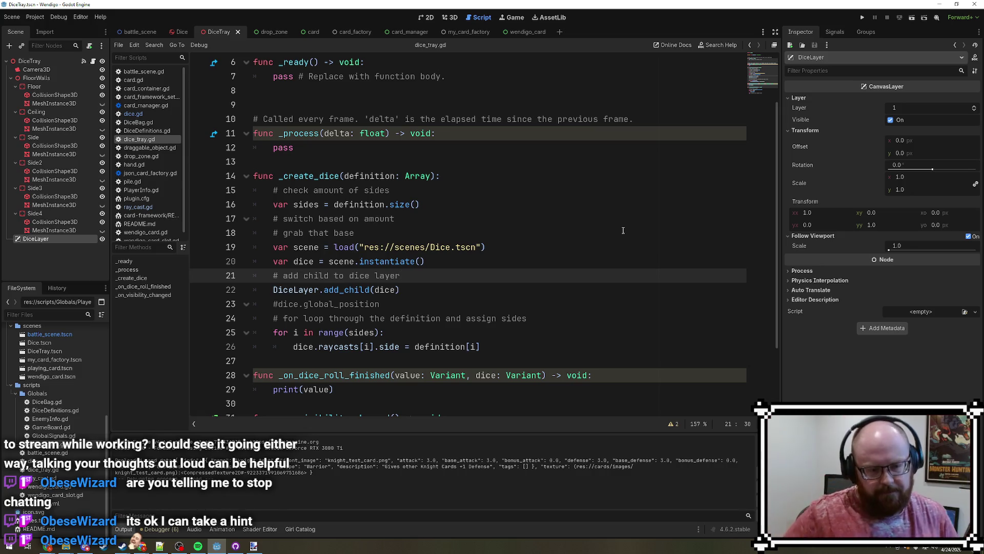
- Cycle through the scene tabs back to DiceTray and show it in the 3D view
{"action": "left_click", "coordinate": [555, 289]}
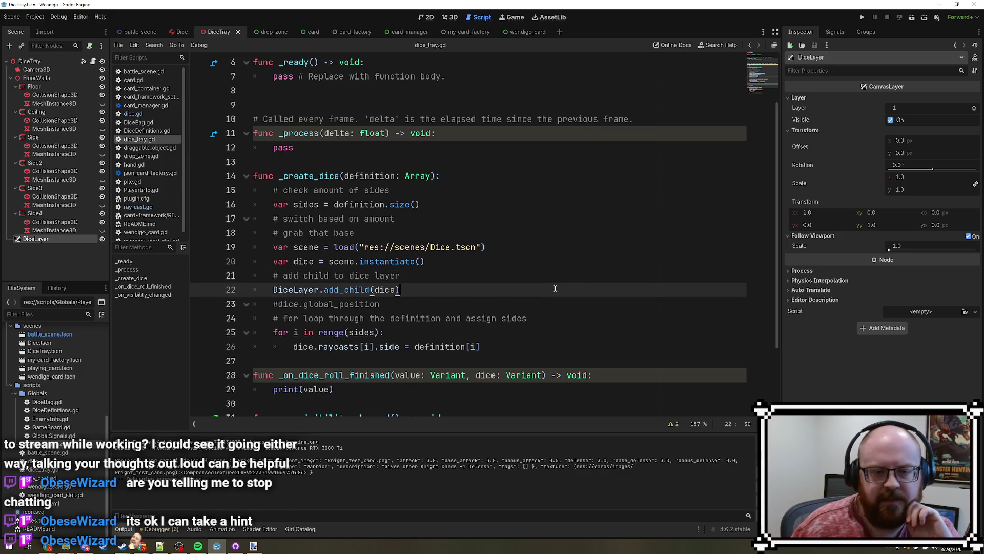
{"action": "left_click", "coordinate": [183, 31]}
{"action": "left_click", "coordinate": [226, 32]}
{"action": "left_click", "coordinate": [133, 32]}
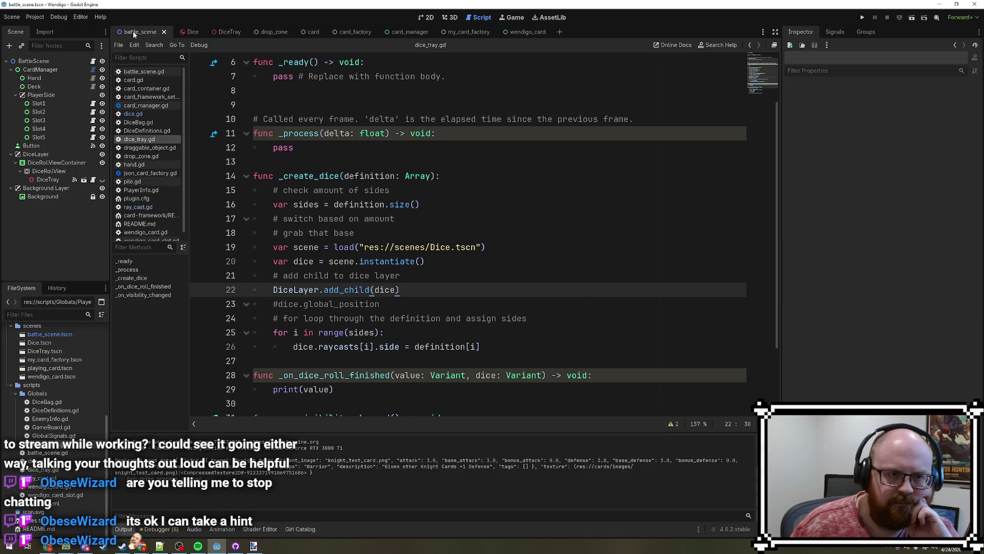
{"action": "left_click", "coordinate": [224, 32]}
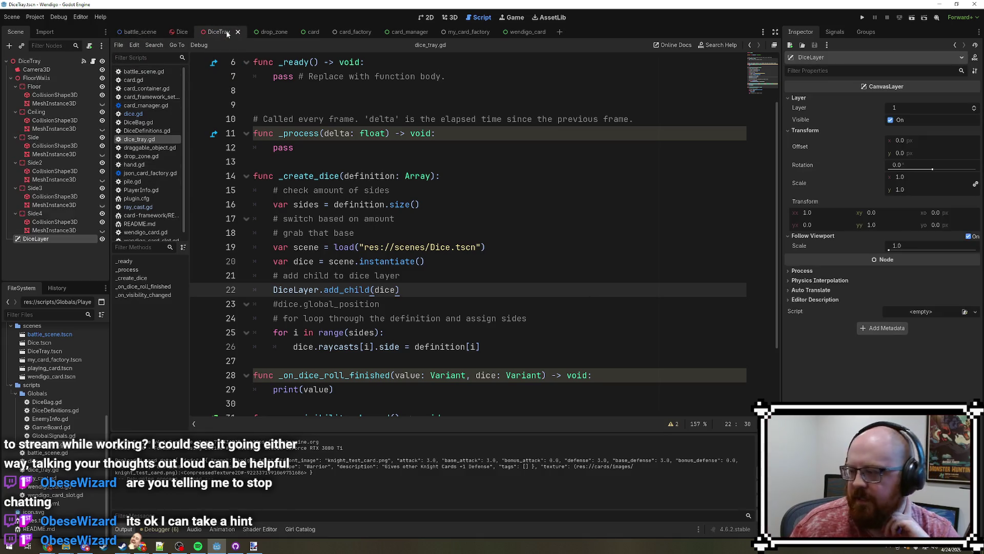
{"action": "left_click", "coordinate": [428, 18]}
{"action": "left_click", "coordinate": [451, 17]}
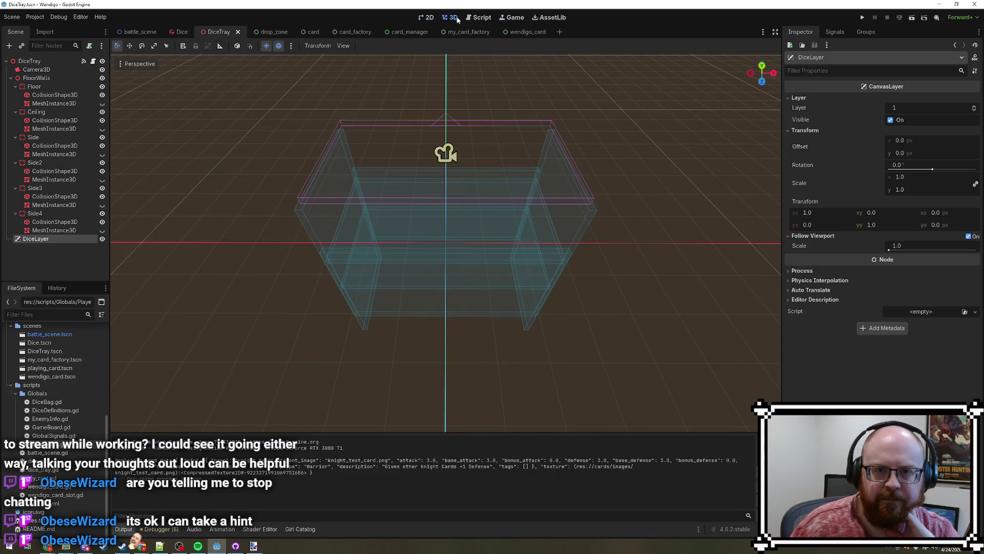
- Orbit the tray, trial-move the floor collision shape along X and Z, then undo both moves
{"action": "scroll", "coordinate": [544, 239], "scroll_direction": "up", "scroll_amount": 5}
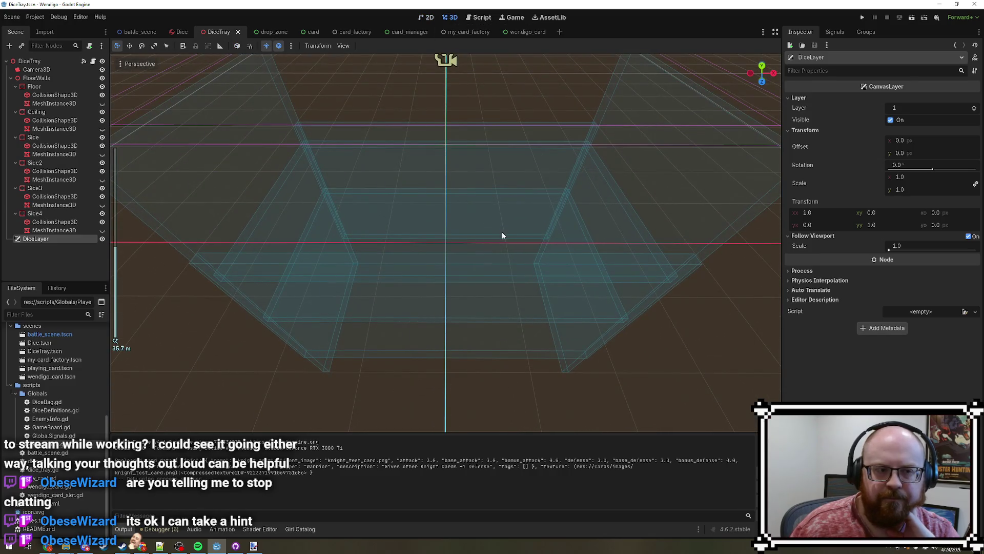
{"action": "mouse_move", "coordinate": [503, 232]}
{"action": "left_mouse_down"}
{"action": "mouse_move", "coordinate": [520, 234]}
{"action": "mouse_move", "coordinate": [430, 183]}
{"action": "mouse_move", "coordinate": [424, 200]}
{"action": "mouse_move", "coordinate": [418, 183]}
{"action": "left_mouse_up"}
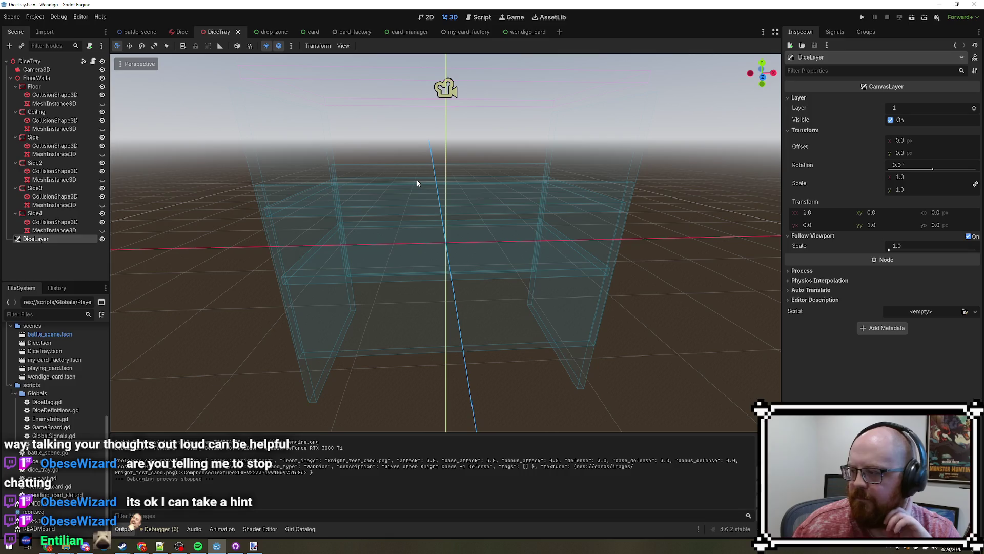
{"action": "left_click_drag", "start_coordinate": [418, 183], "coordinate": [416, 205]}
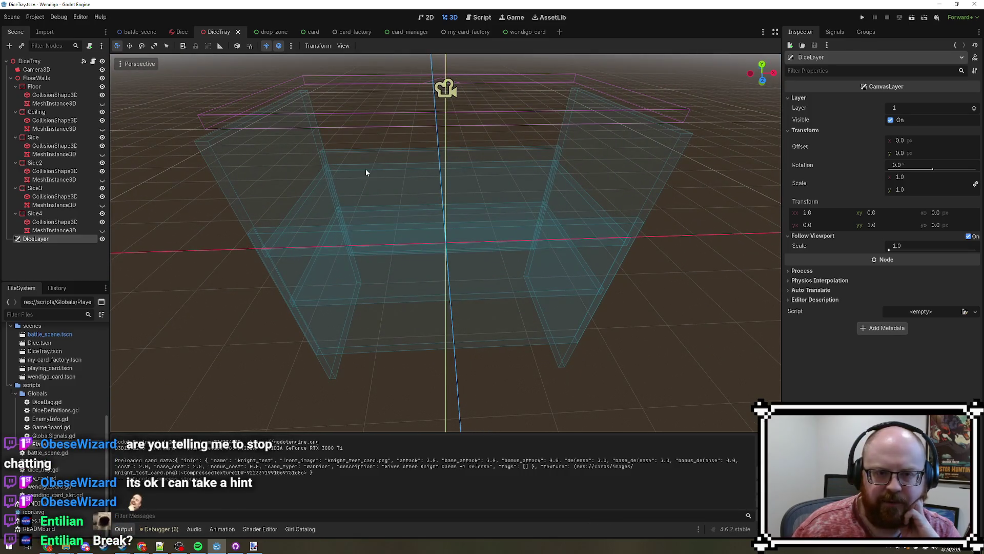
{"action": "mouse_move", "coordinate": [361, 233]}
{"action": "left_mouse_down"}
{"action": "mouse_move", "coordinate": [268, 237]}
{"action": "mouse_move", "coordinate": [282, 204]}
{"action": "mouse_move", "coordinate": [290, 217]}
{"action": "mouse_move", "coordinate": [471, 248]}
{"action": "left_mouse_up"}
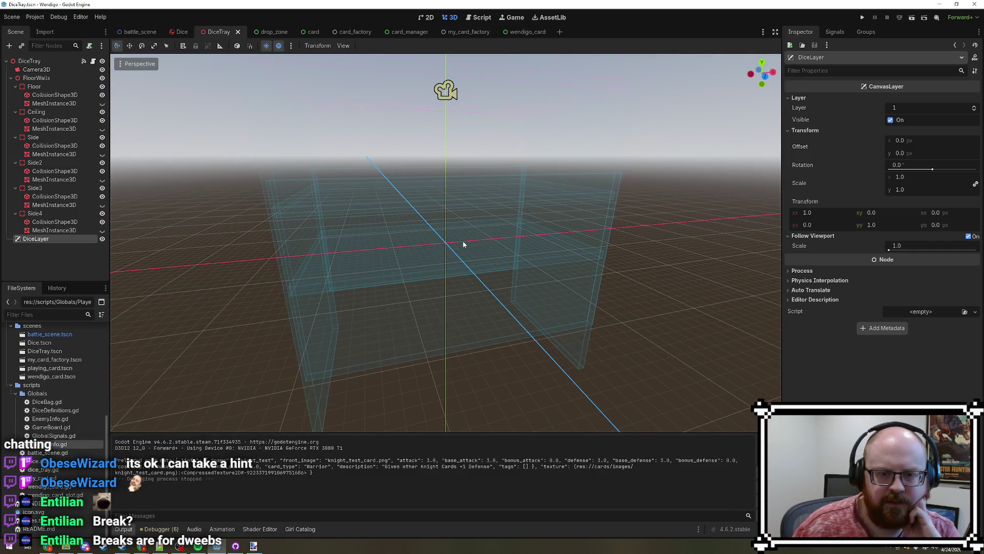
{"action": "left_click", "coordinate": [331, 241]}
{"action": "left_click_drag", "start_coordinate": [331, 241], "coordinate": [330, 313]}
{"action": "left_click_drag", "start_coordinate": [494, 245], "coordinate": [372, 263]}
{"action": "left_click_drag", "start_coordinate": [329, 304], "coordinate": [329, 237]}
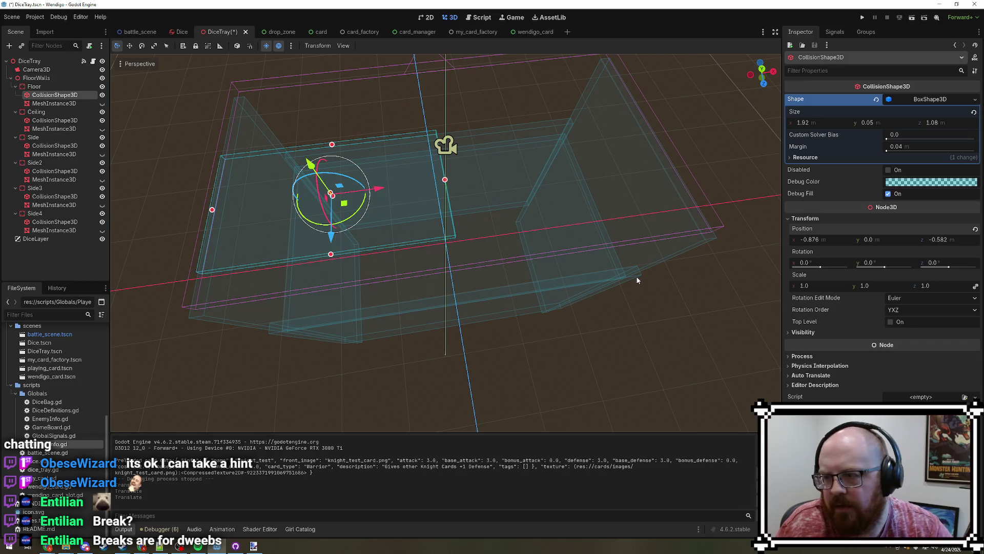
{"action": "key", "text": "ctrl+z"}
{"action": "key", "text": "ctrl+z"}
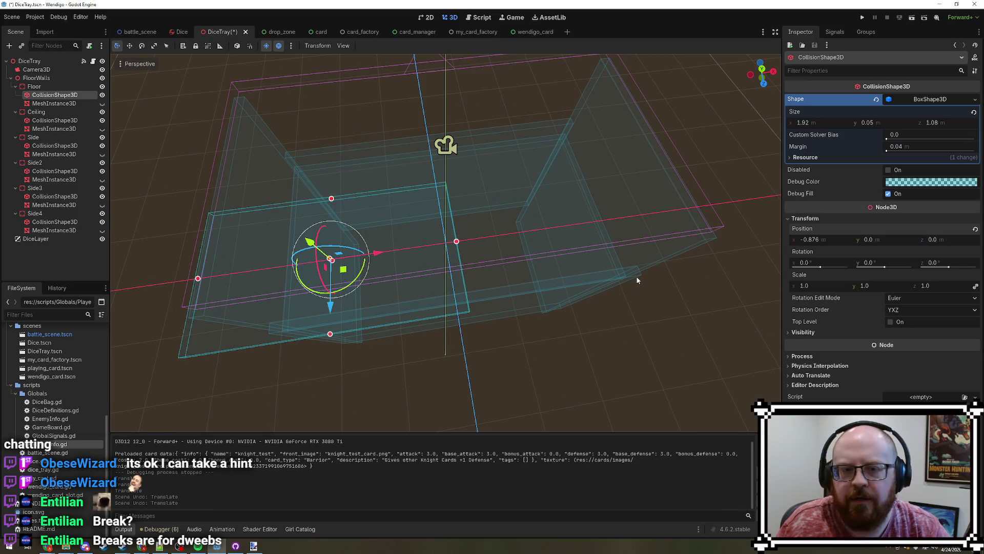
{"action": "key", "text": "ctrl+z"}
{"action": "left_click", "coordinate": [568, 399]}
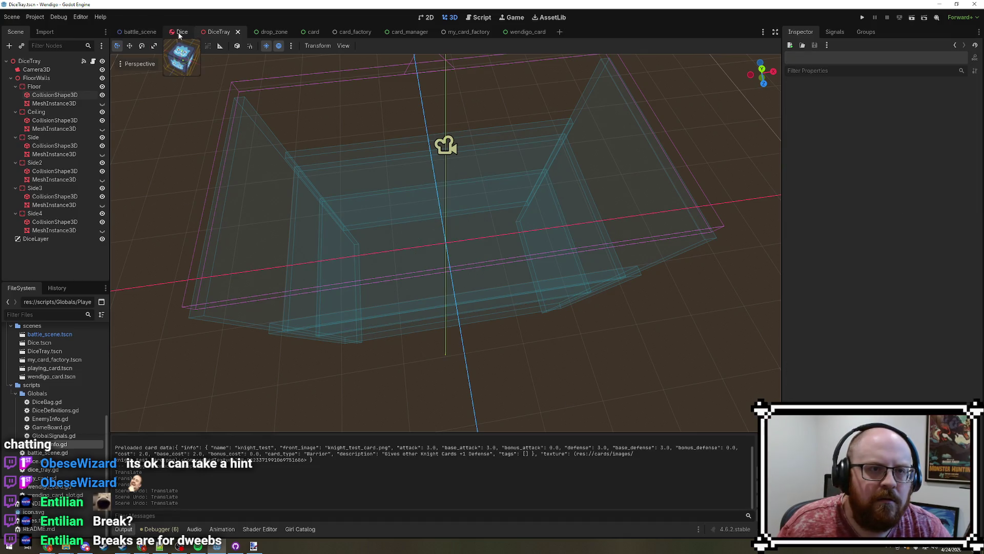
- Switch to dice.gd and change start_pos's first coordinate to .9
{"action": "left_click", "coordinate": [481, 17]}
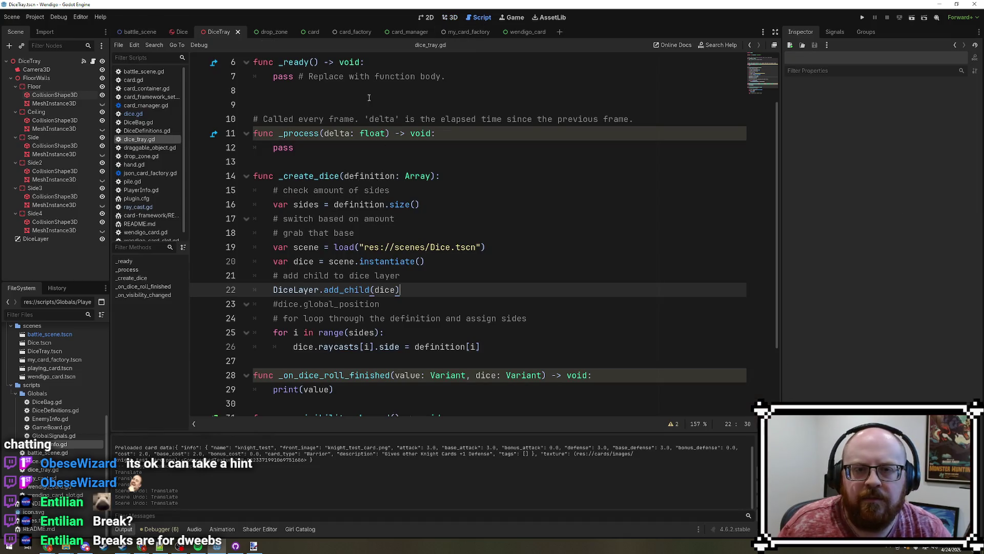
{"action": "scroll", "coordinate": [367, 173], "scroll_direction": "up", "scroll_amount": 2}
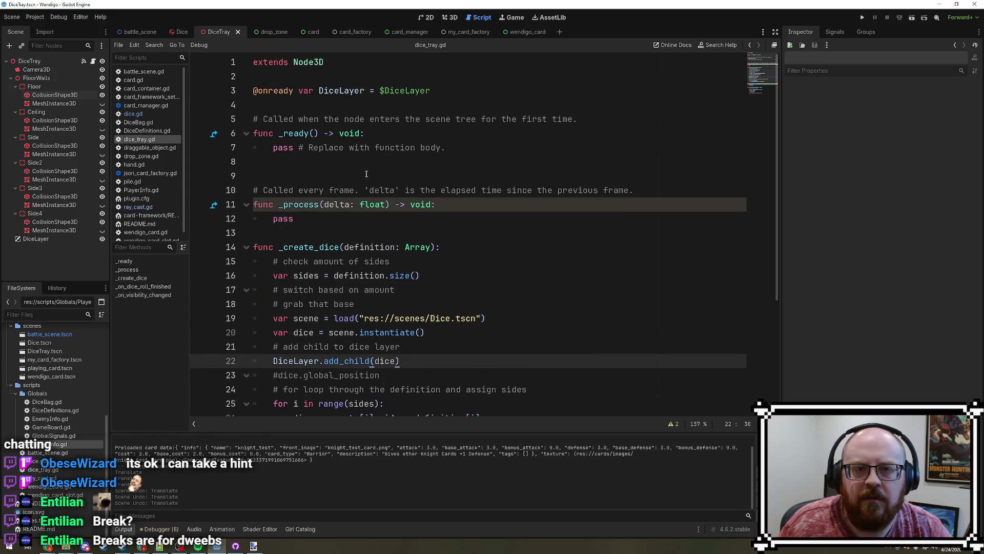
{"action": "left_click", "coordinate": [132, 114]}
{"action": "left_click", "coordinate": [376, 119]}
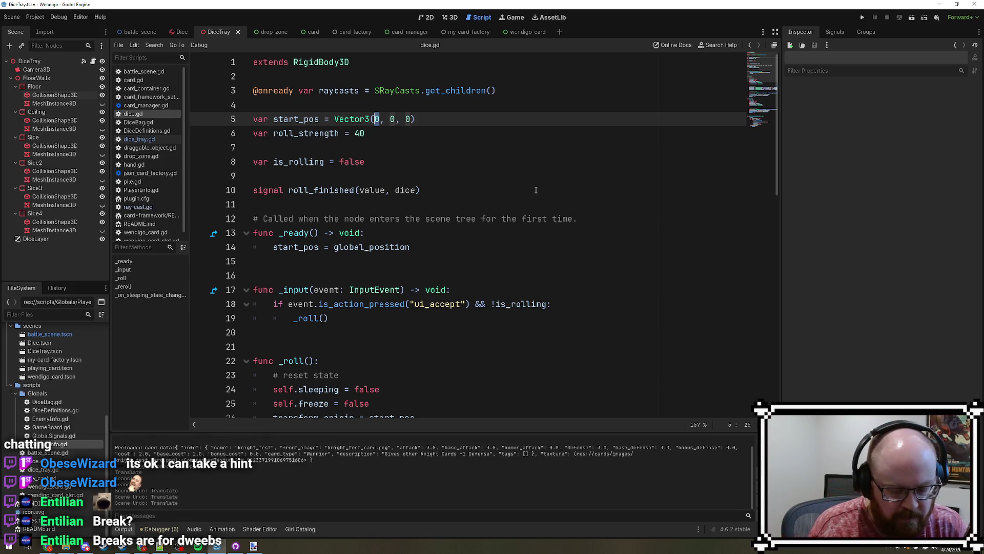
{"action": "type", "text": ".9"}
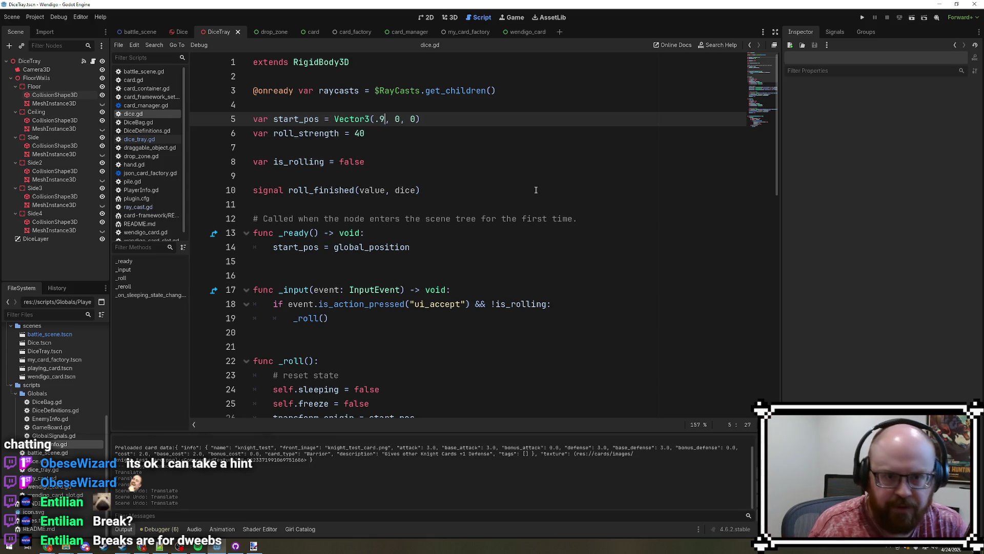
- Change the last coordinate to .5, save dice.gd, and do a quick test run
{"action": "double_click", "coordinate": [413, 119]}
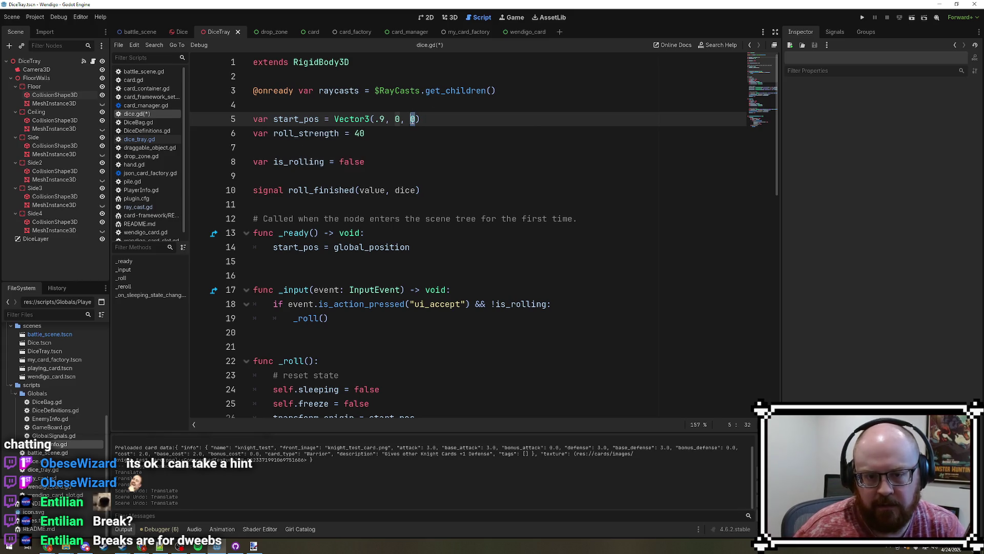
{"action": "type", "text": "1"}
{"action": "type", "text": "5"}
{"action": "left_click", "coordinate": [413, 119]}
{"action": "key", "text": "BackSpace"}
{"action": "type", "text": ".5"}
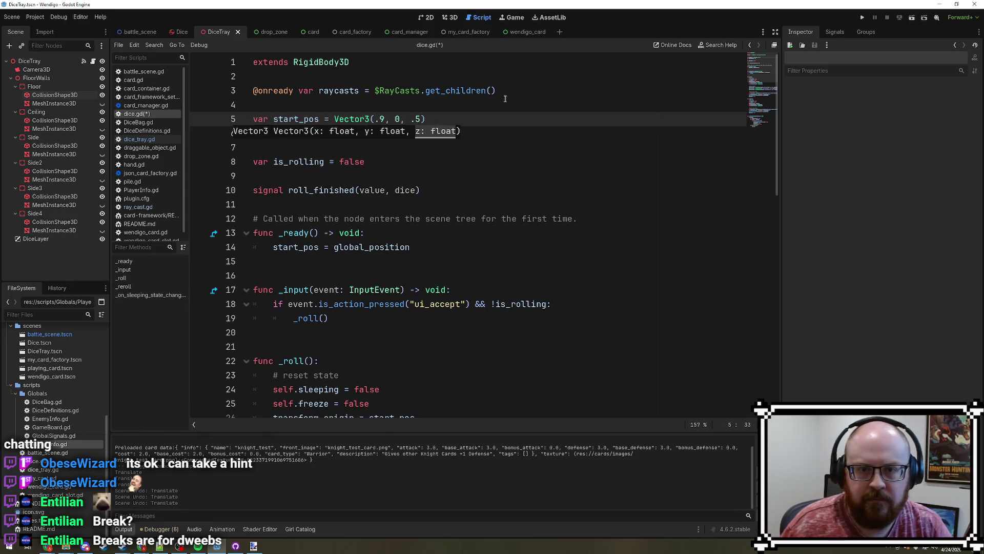
{"action": "key", "text": "Up"}
{"action": "key", "text": "ctrl+s"}
{"action": "left_click", "coordinate": [863, 17]}
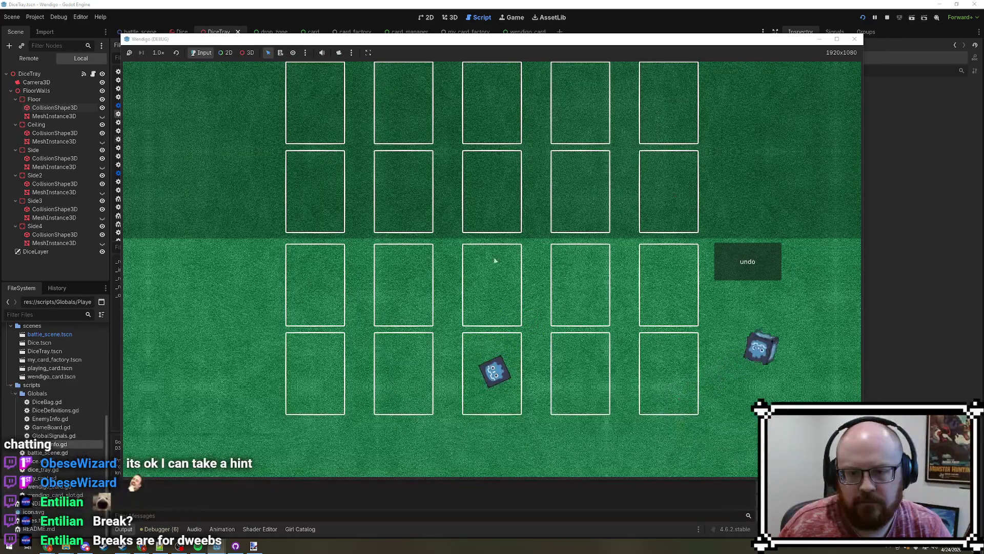
{"action": "left_click", "coordinate": [887, 17]}
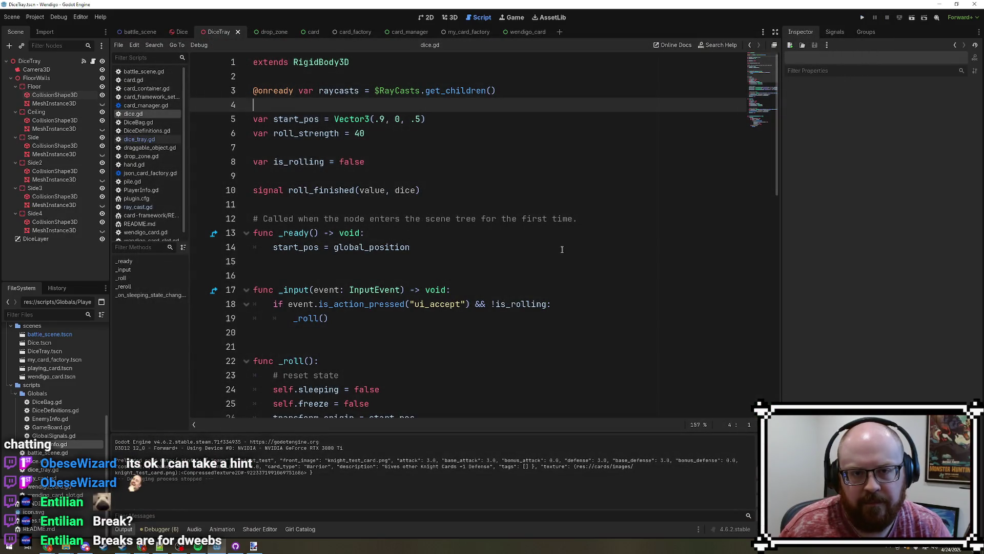
- Cut the Vector3(.9, 0, .5) value out of start_pos in dice.gd
{"action": "left_click_drag", "start_coordinate": [445, 120], "coordinate": [334, 119]}
{"action": "key", "text": "ctrl+c"}
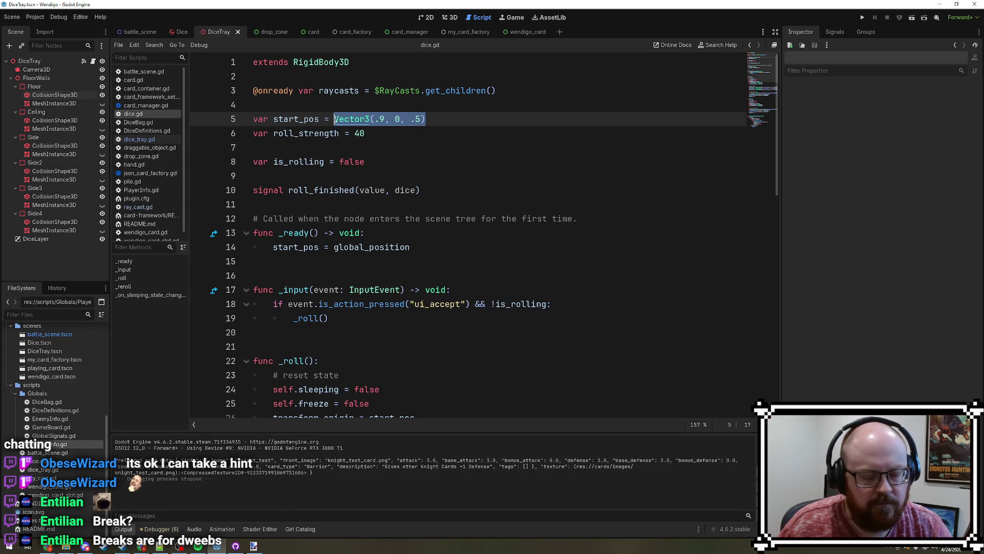
{"action": "key", "text": "ctrl+x"}
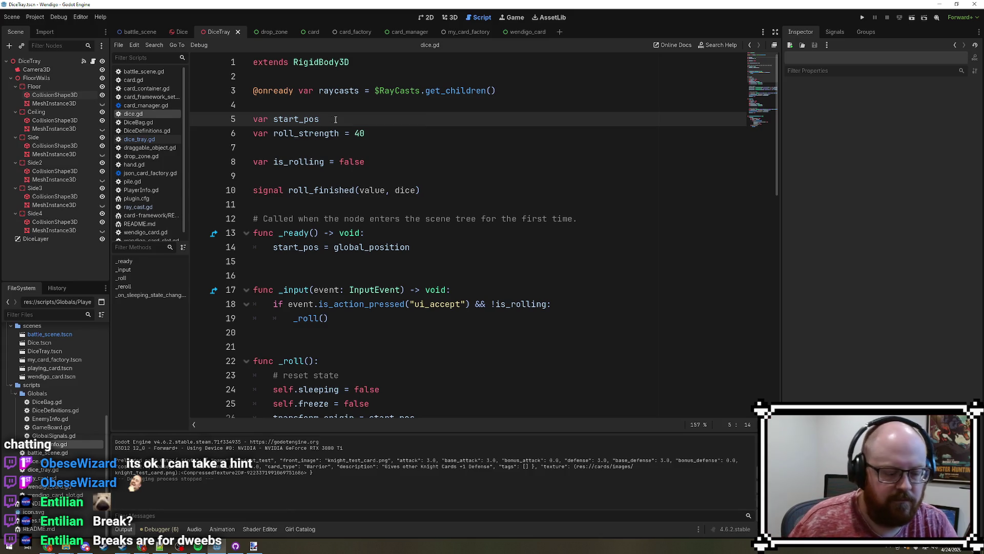
- Uncomment line 23 of dice_tray.gd as dice.global_position = Vector3(.9, 0, .5) and run the game
{"action": "left_click", "coordinate": [153, 140]}
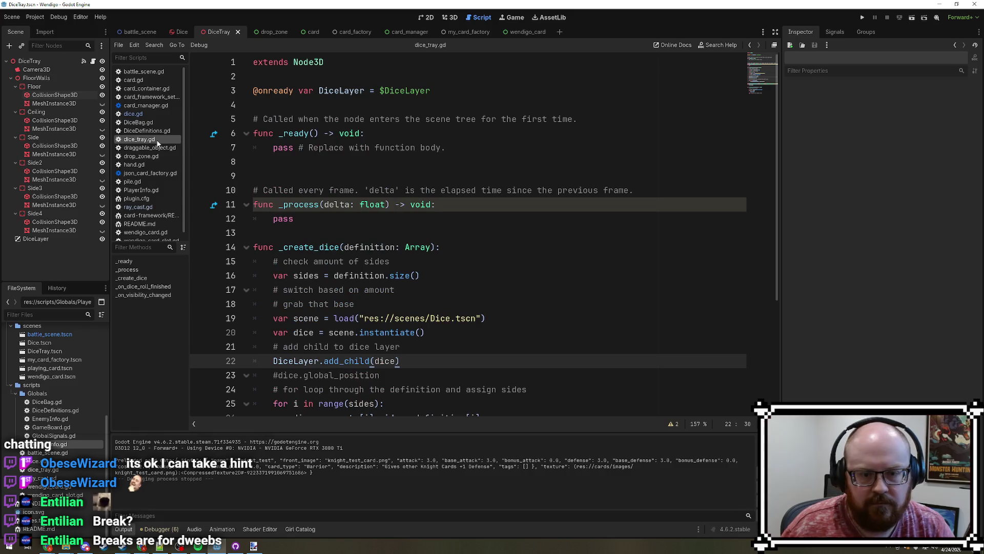
{"action": "scroll", "coordinate": [433, 341], "scroll_direction": "down", "scroll_amount": 1}
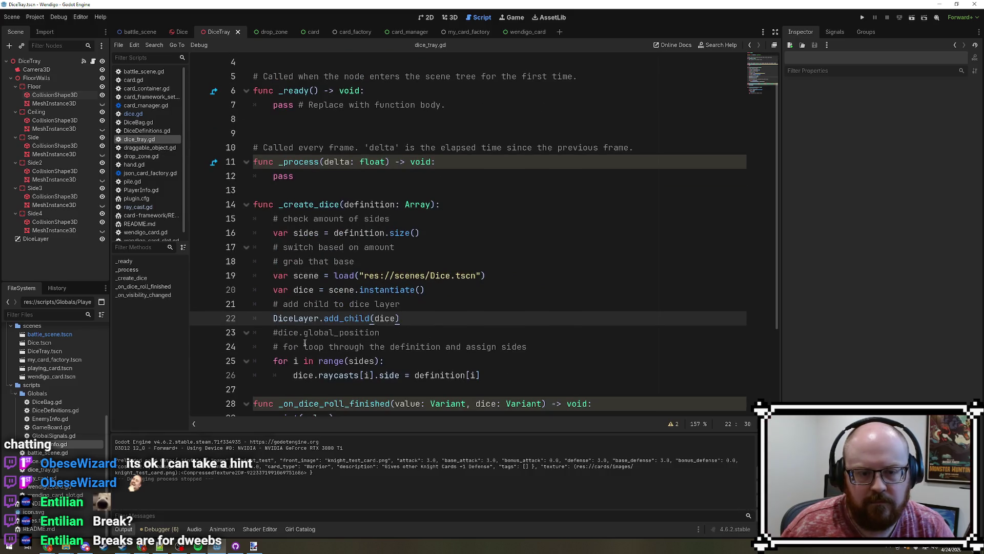
{"action": "left_click", "coordinate": [277, 332]}
{"action": "key", "text": "BackSpace"}
{"action": "key", "text": "End"}
{"action": "type", "text": "= Vector3(.9, 0, .5)"}
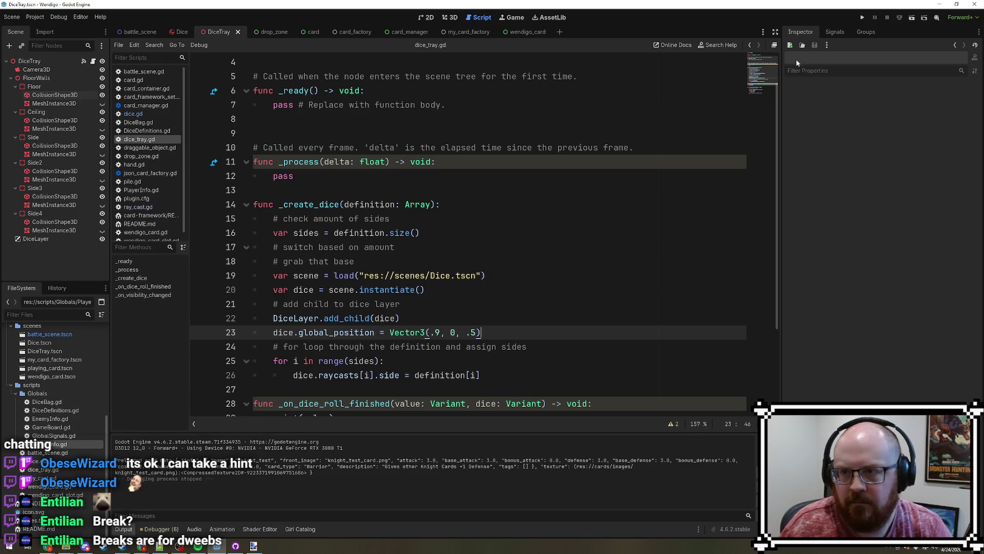
{"action": "left_click", "coordinate": [866, 18]}
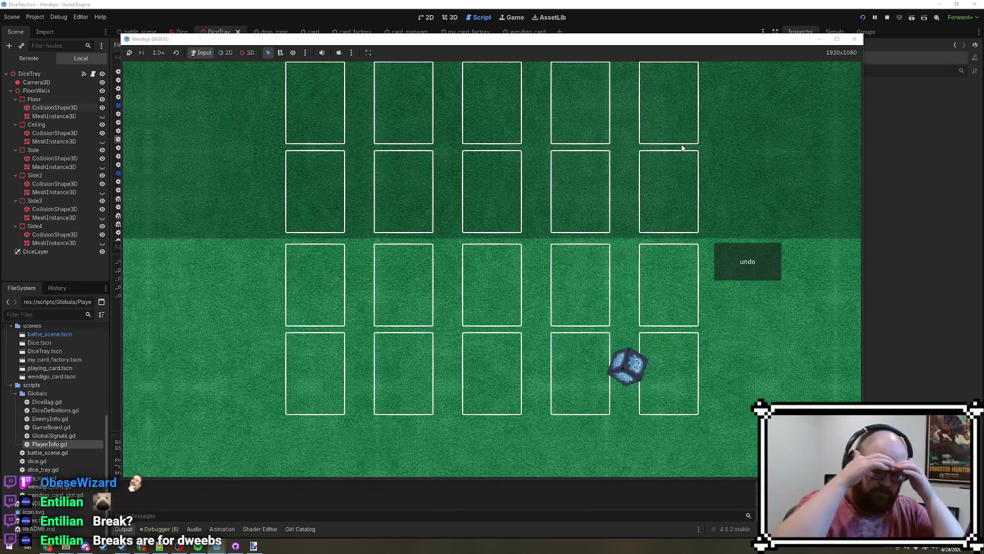
- Stop the Wendigo (DEBUG) test run after watching the spawned dice land on the card board
{"action": "left_click", "coordinate": [855, 39]}
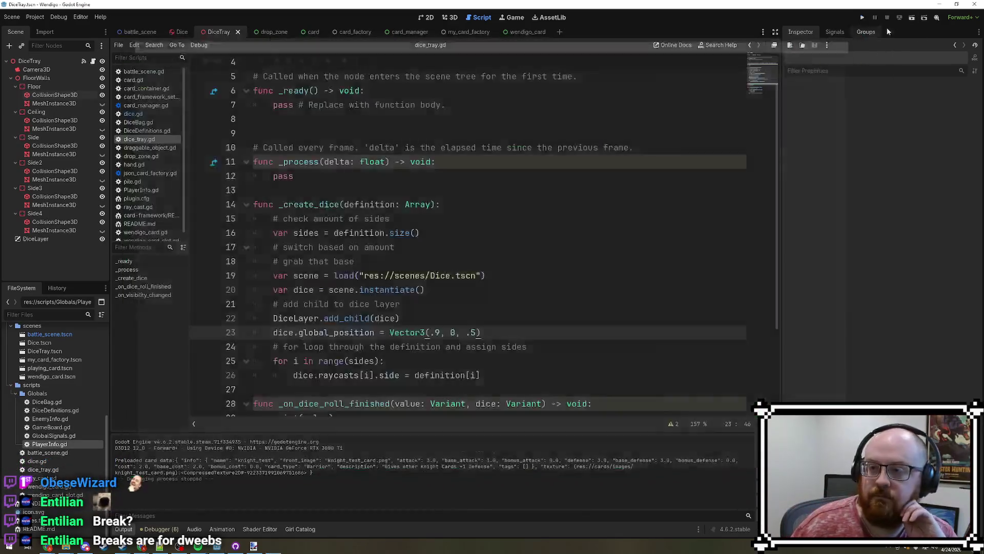